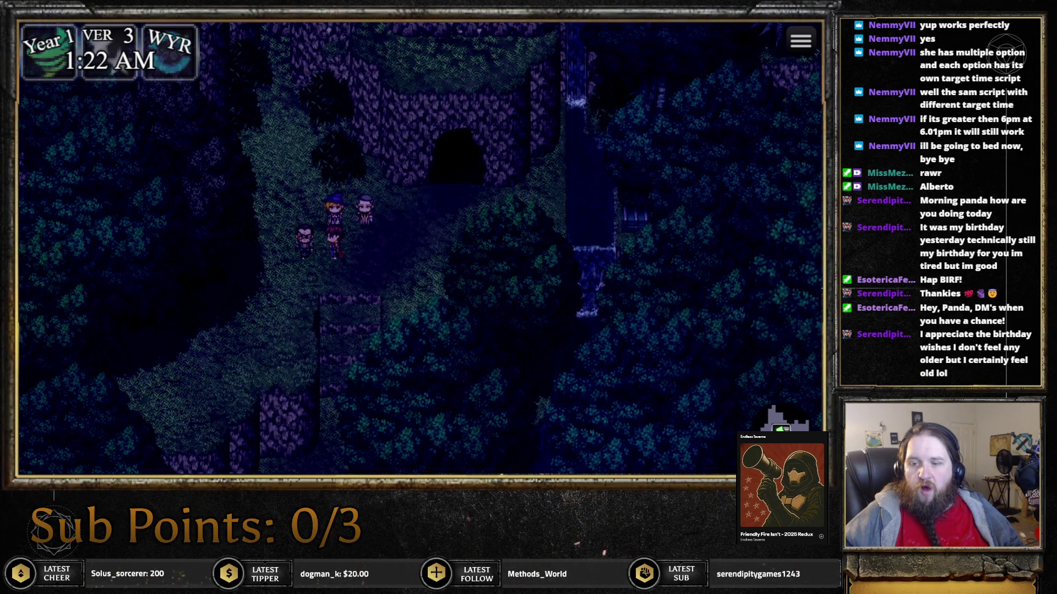
# Close the playtest window to return to the Greenwood Forest map in the editor
pyautogui.hotkey('alt', 'F4')
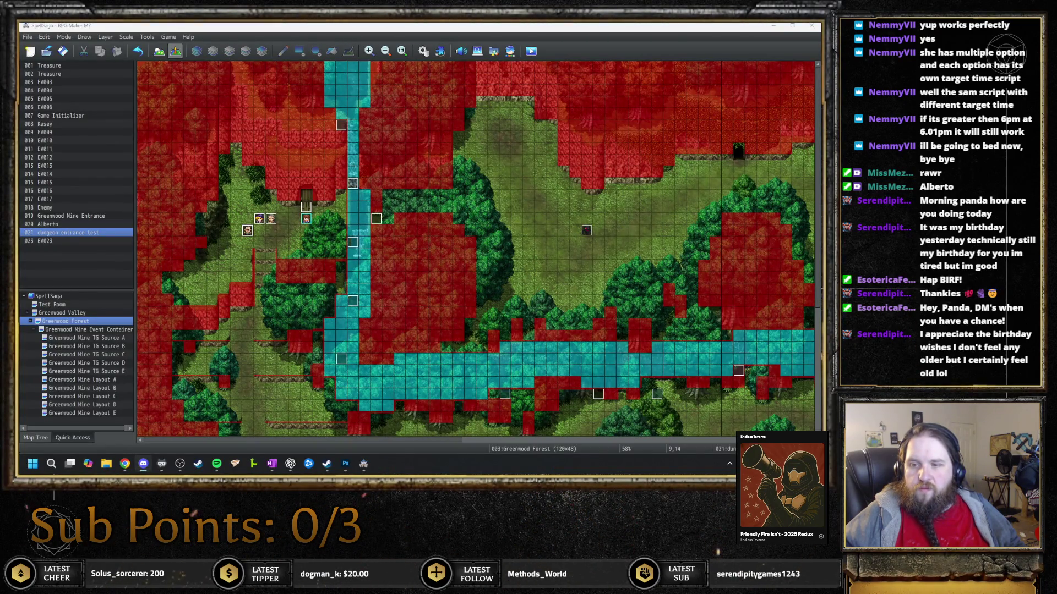
pyautogui.click(294, 242)
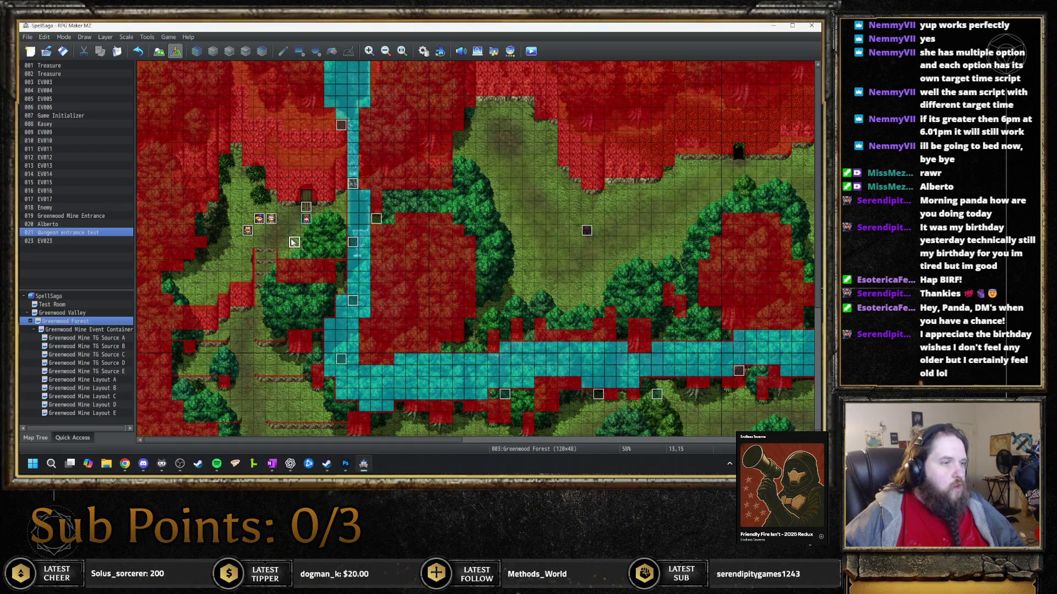
pyautogui.doubleClick(248, 231)
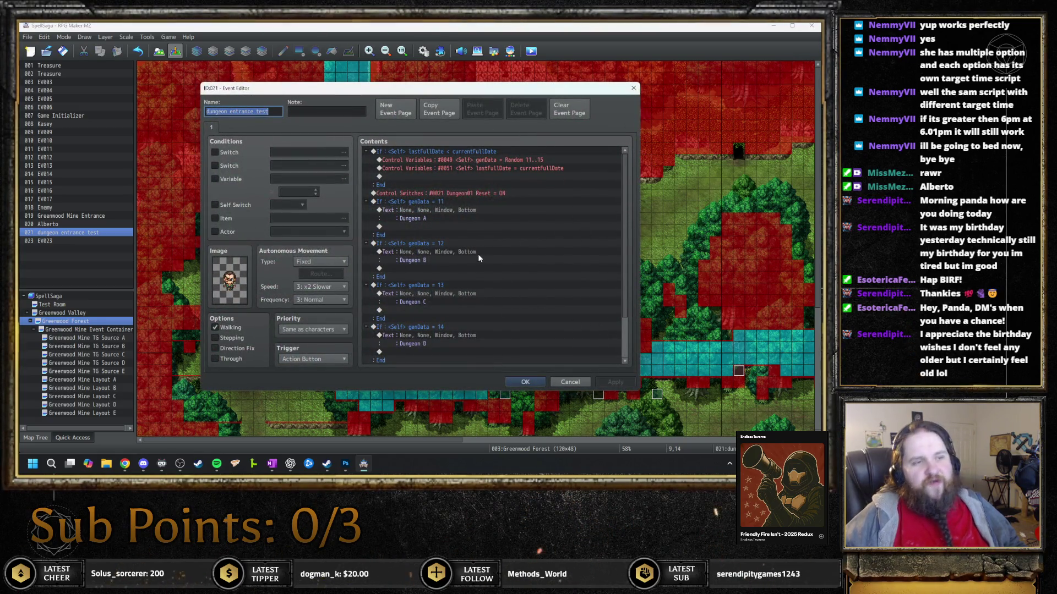
pyautogui.press('Escape')
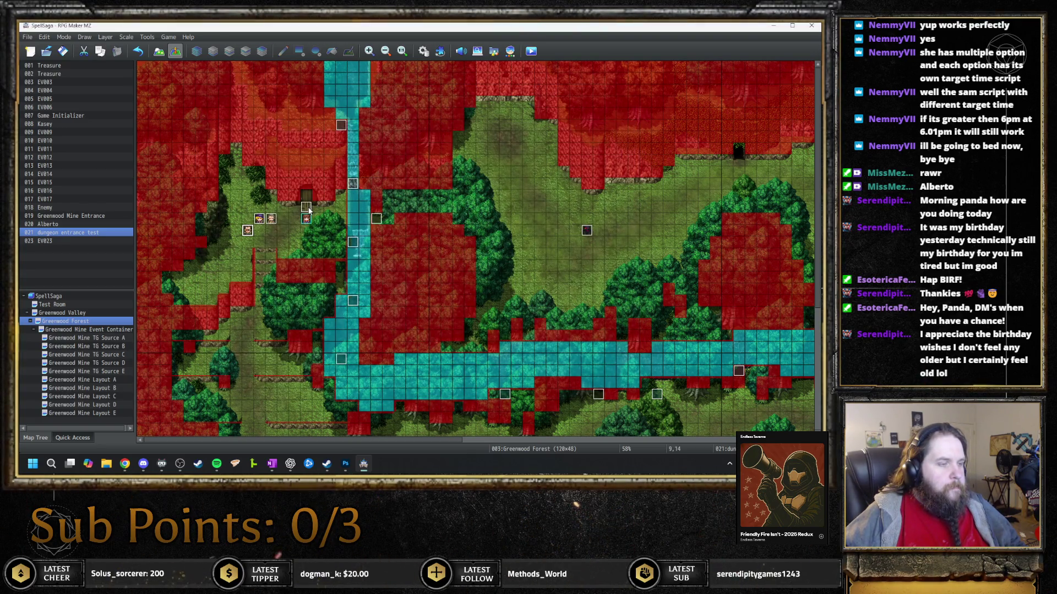
# Open event 019 'Greenwood Mine Entrance' in the Event Editor
pyautogui.doubleClick(306, 208)
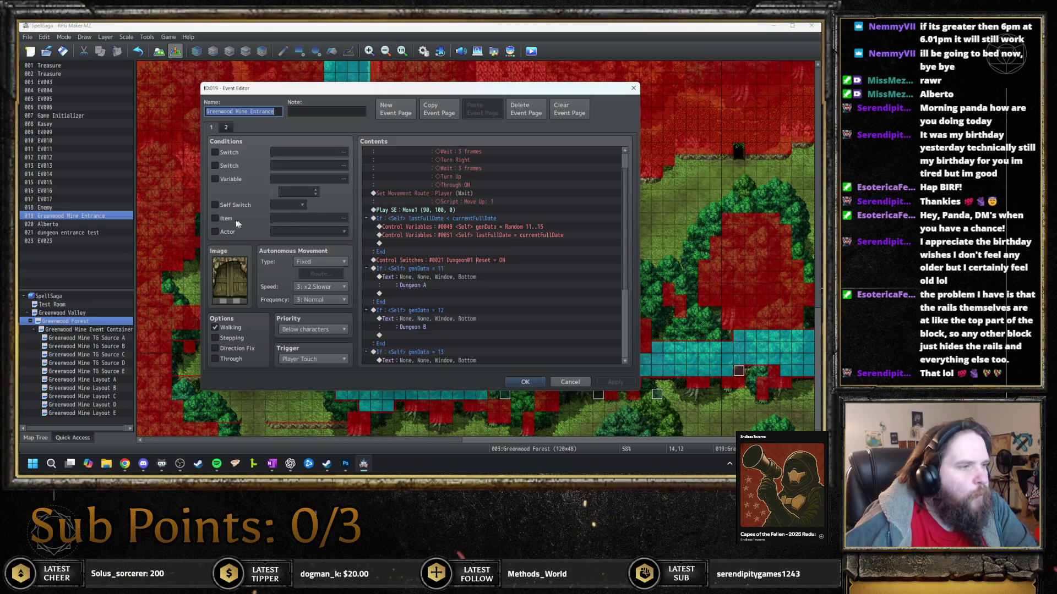
# Leave the page's actor condition off, and select the Dungeon01 reset switch command
pyautogui.click(215, 232)
pyautogui.click(288, 233)
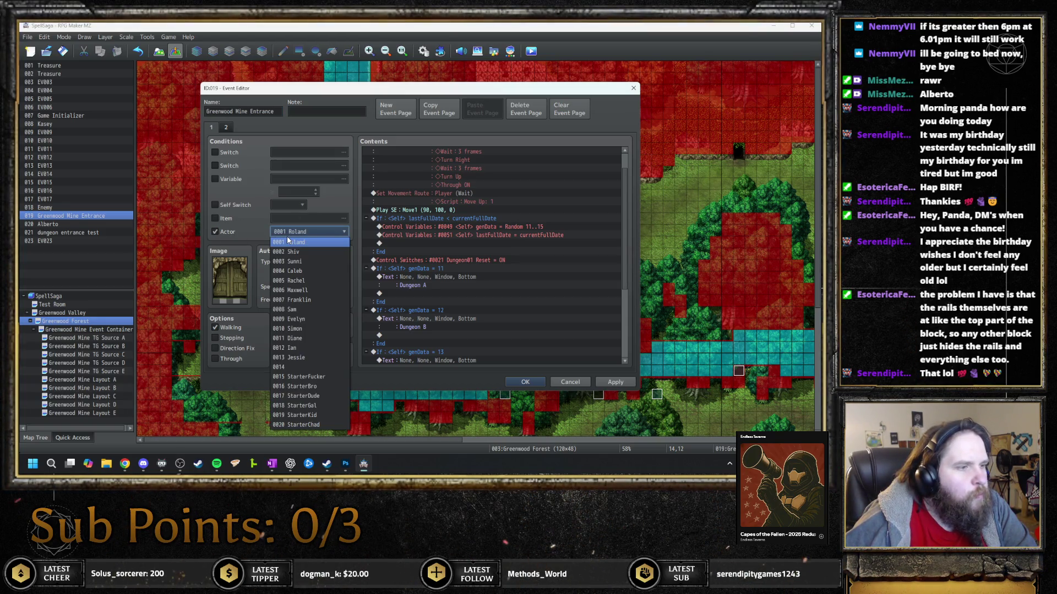
pyautogui.click(290, 237)
pyautogui.click(215, 232)
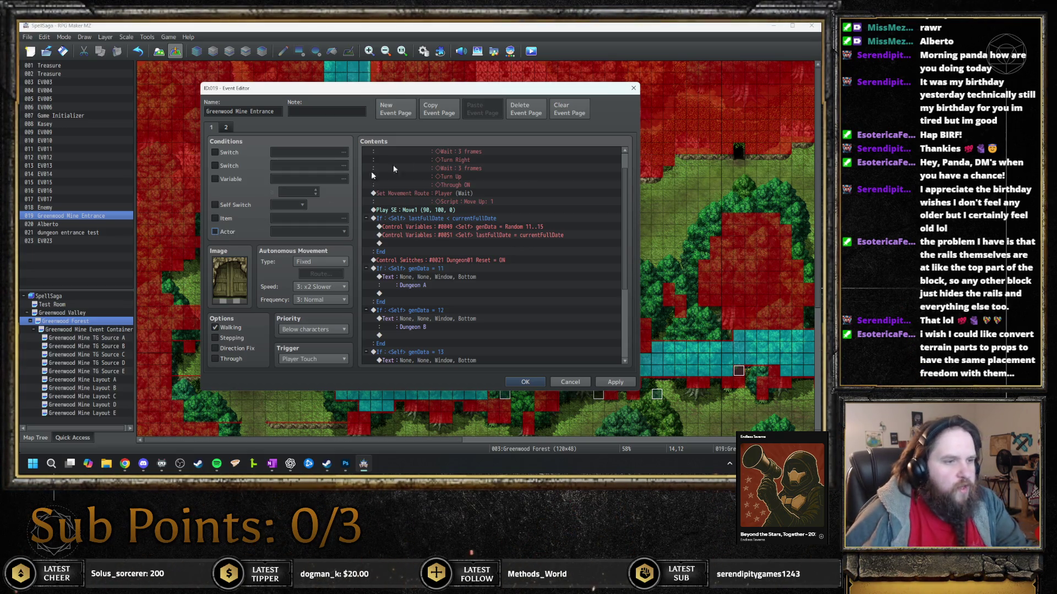
pyautogui.click(498, 260)
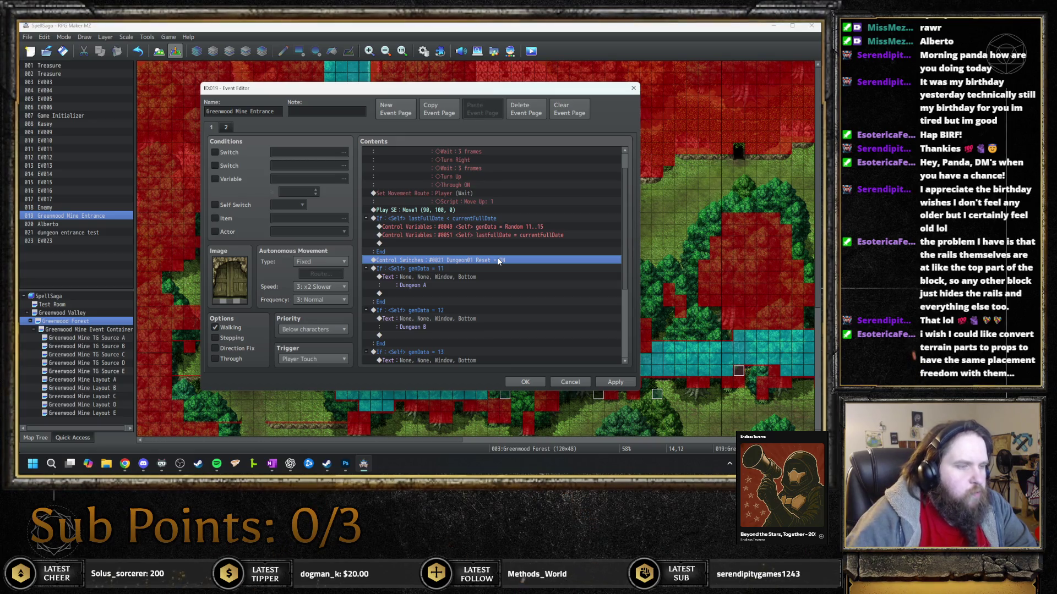
# Delete the Dungeon01 reset switch command and the Dungeon A message
pyautogui.press('Delete')
pyautogui.press('Home')
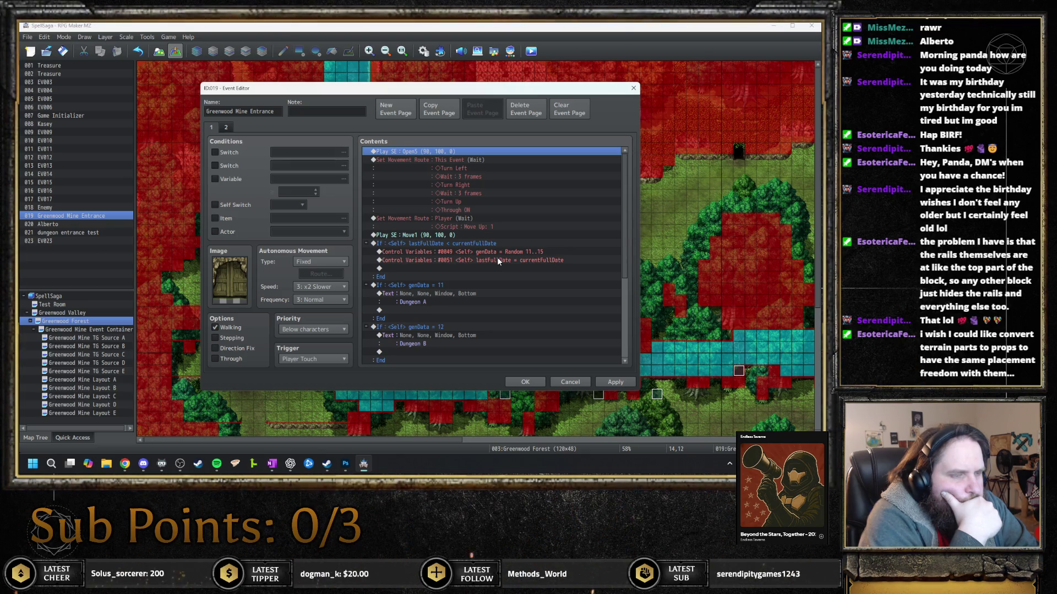
pyautogui.press('Down')
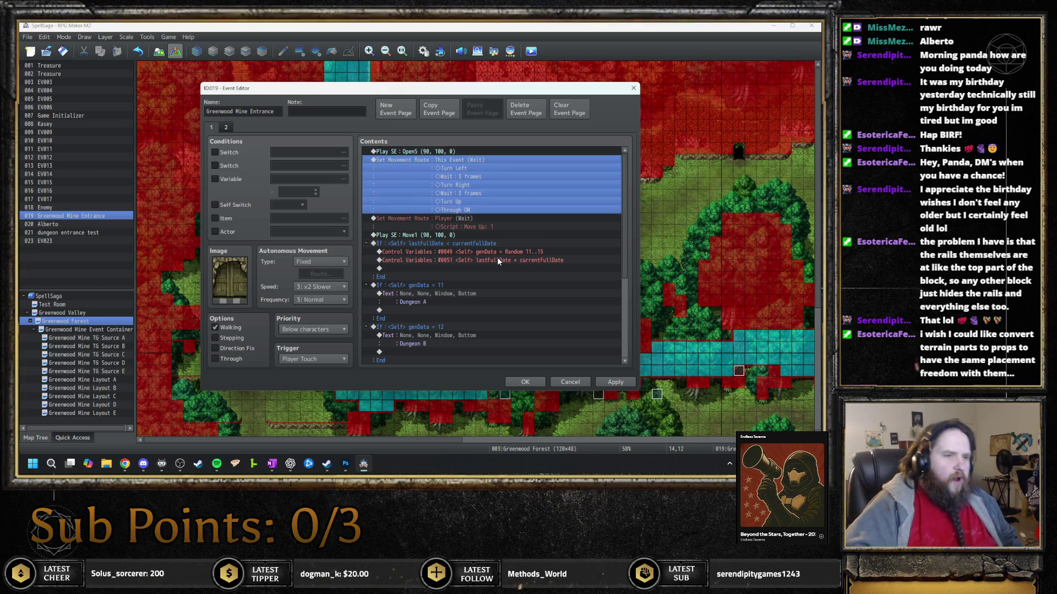
pyautogui.press('Down')
pyautogui.press('Down')
pyautogui.press('Down')
pyautogui.press('Delete')
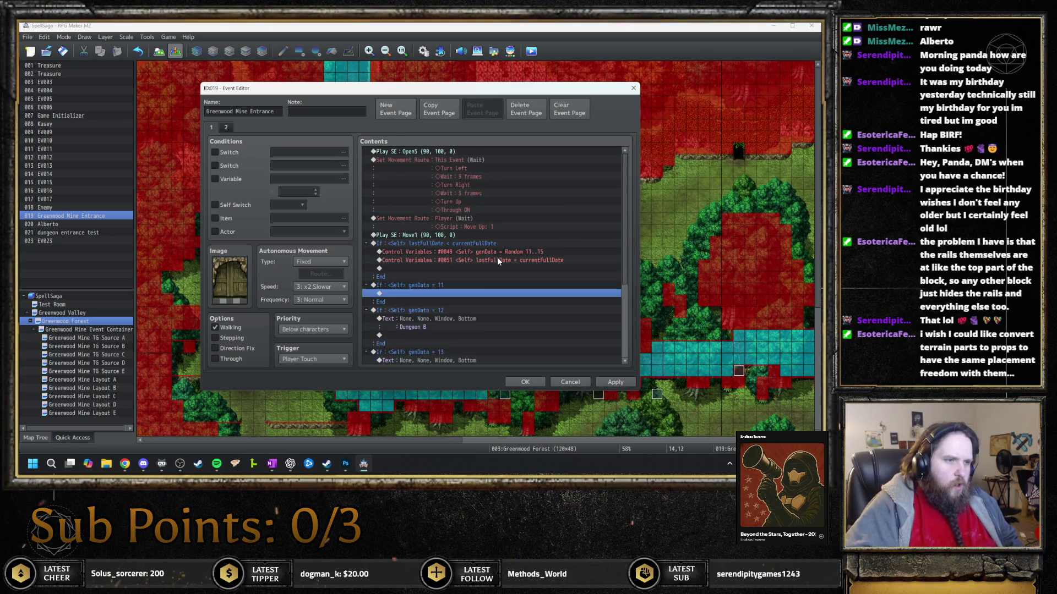
# Delete the Dungeon B, C and D messages from the genData branches
pyautogui.press('Down')
pyautogui.press('Down')
pyautogui.press('Down')
pyautogui.press('Delete')
pyautogui.press('Down')
pyautogui.press('Down')
pyautogui.press('Down')
pyautogui.press('Delete')
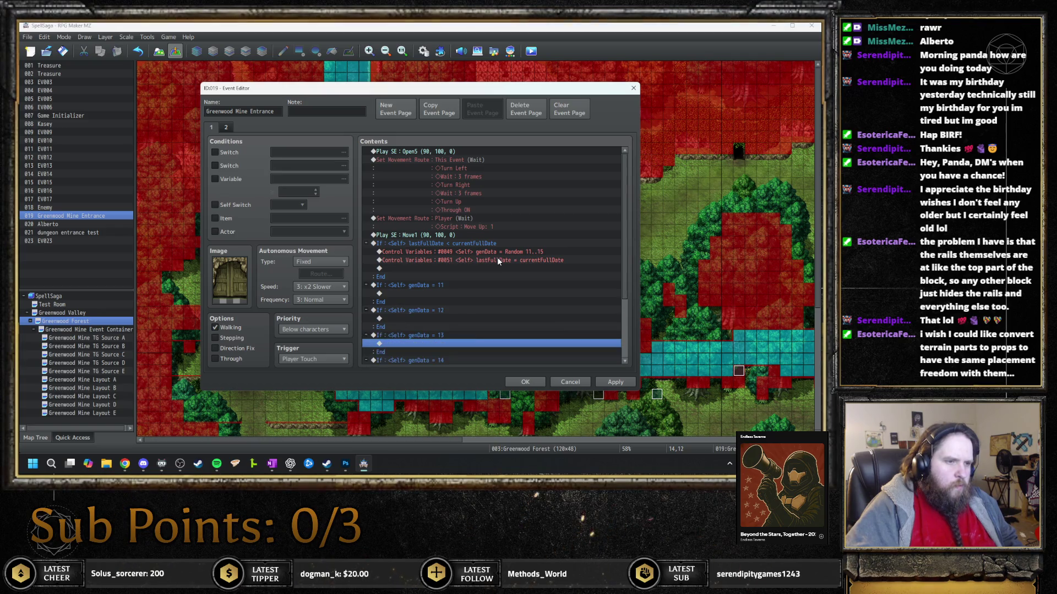
pyautogui.press('Down')
pyautogui.press('Down')
pyautogui.press('Down')
pyautogui.press('Delete')
# Paste a copied branch to add a genData = 15 branch at the end
pyautogui.press('Down')
pyautogui.press('Down')
pyautogui.hotkey('ctrl', 'v')
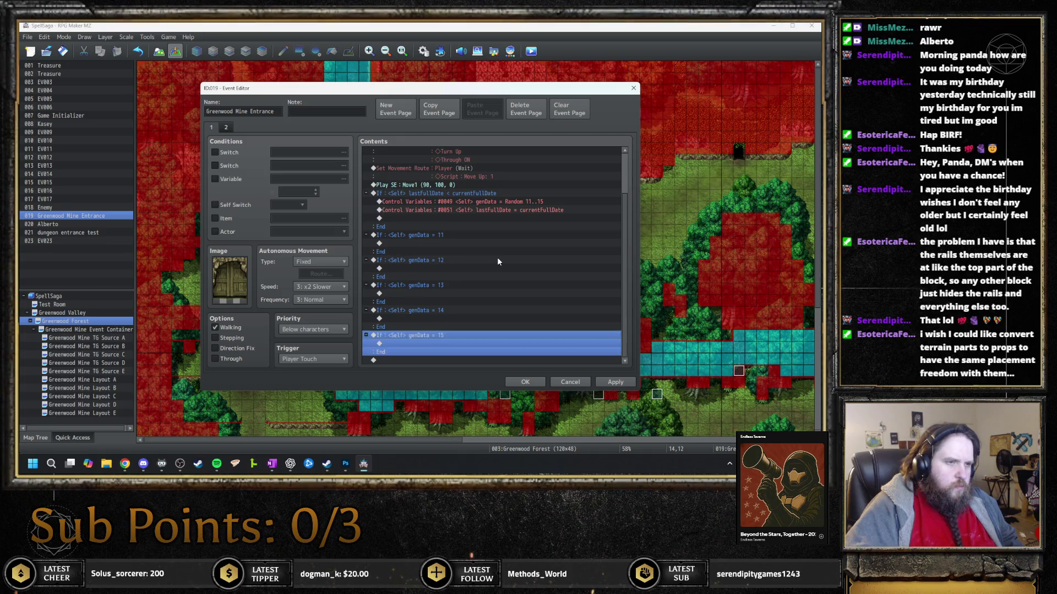
pyautogui.press('Up')
pyautogui.press('Up')
pyautogui.press('Up')
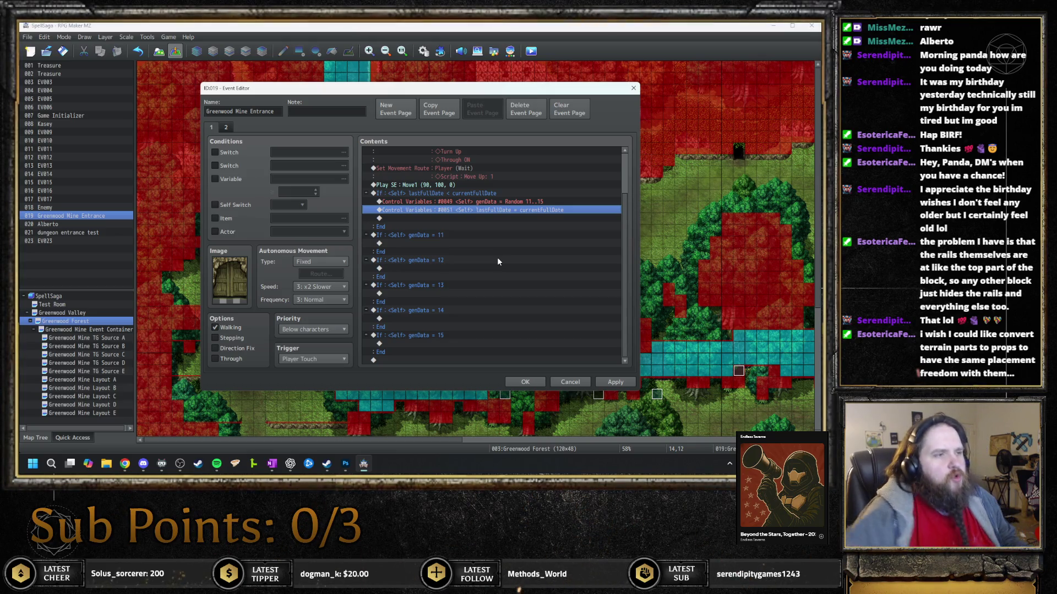
# Try a 0049 <Self> genData variable condition, clear it, and save and close the event
pyautogui.click(215, 178)
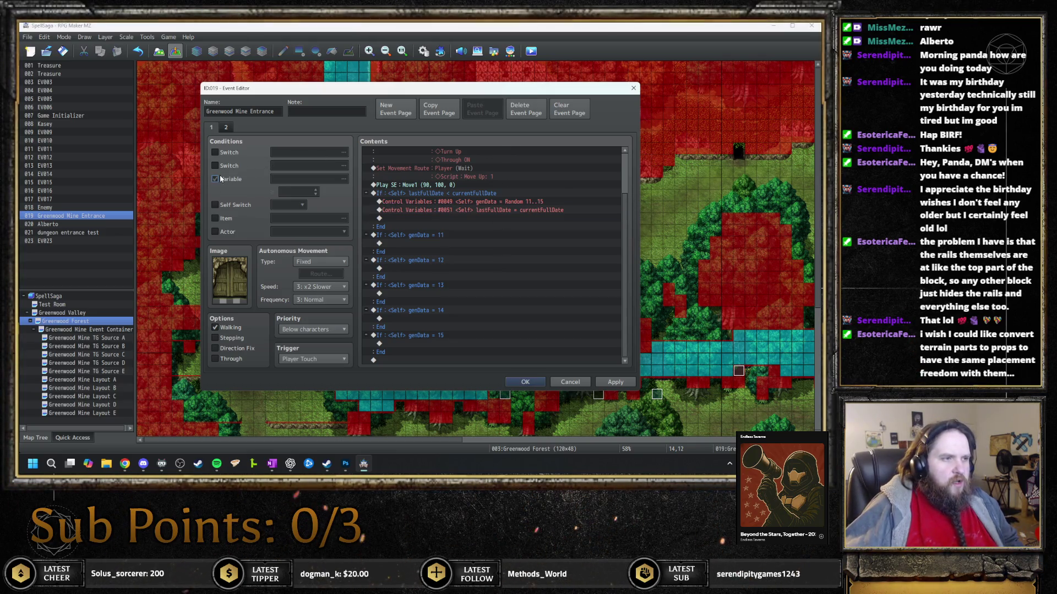
pyautogui.doubleClick(309, 179)
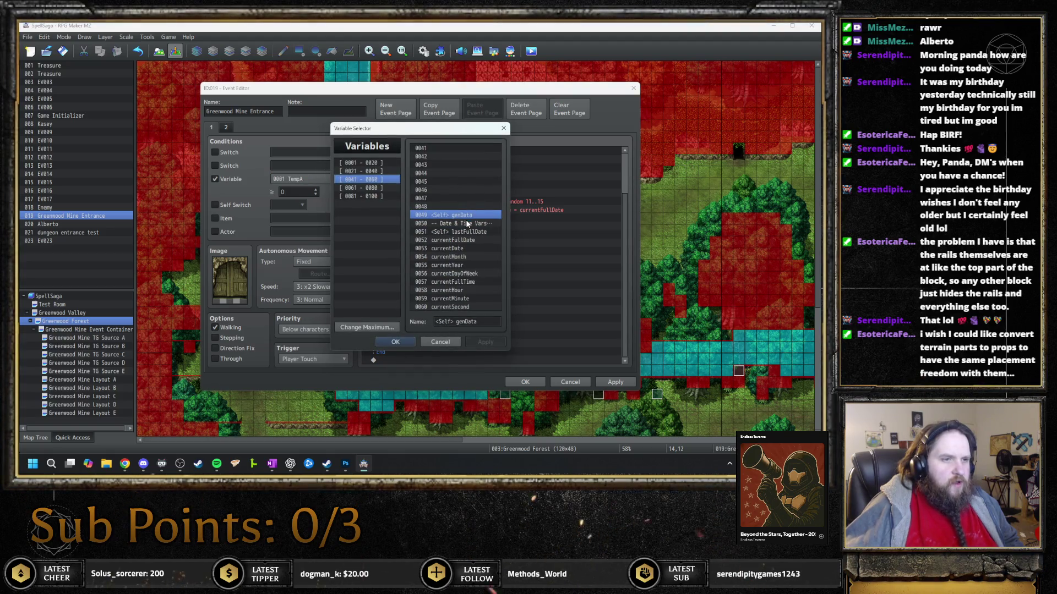
pyautogui.click(400, 340)
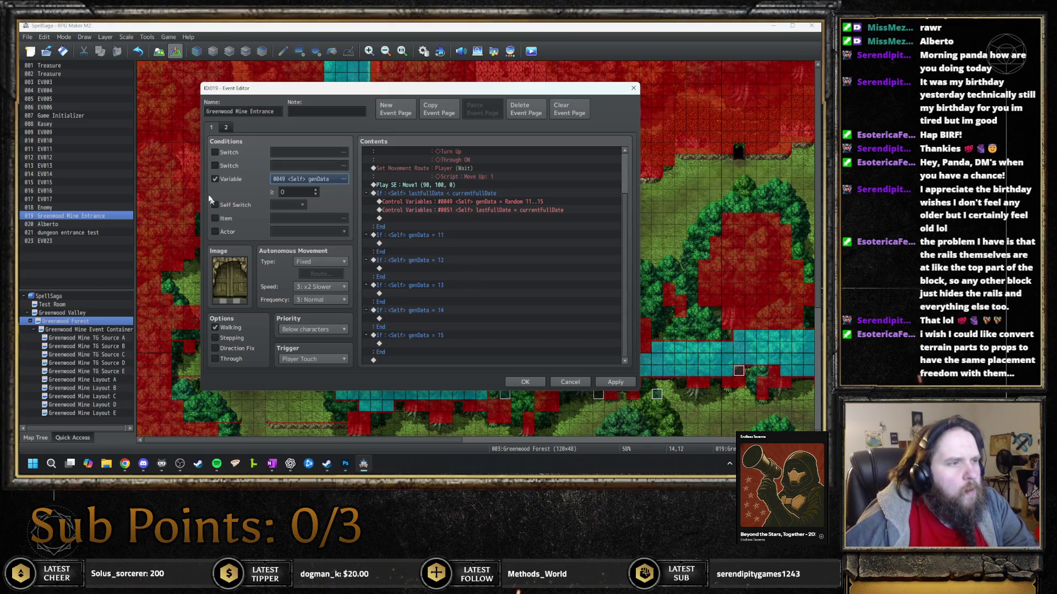
pyautogui.click(215, 179)
pyautogui.scroll(2, 520, 229)
pyautogui.scroll(1, 520, 231)
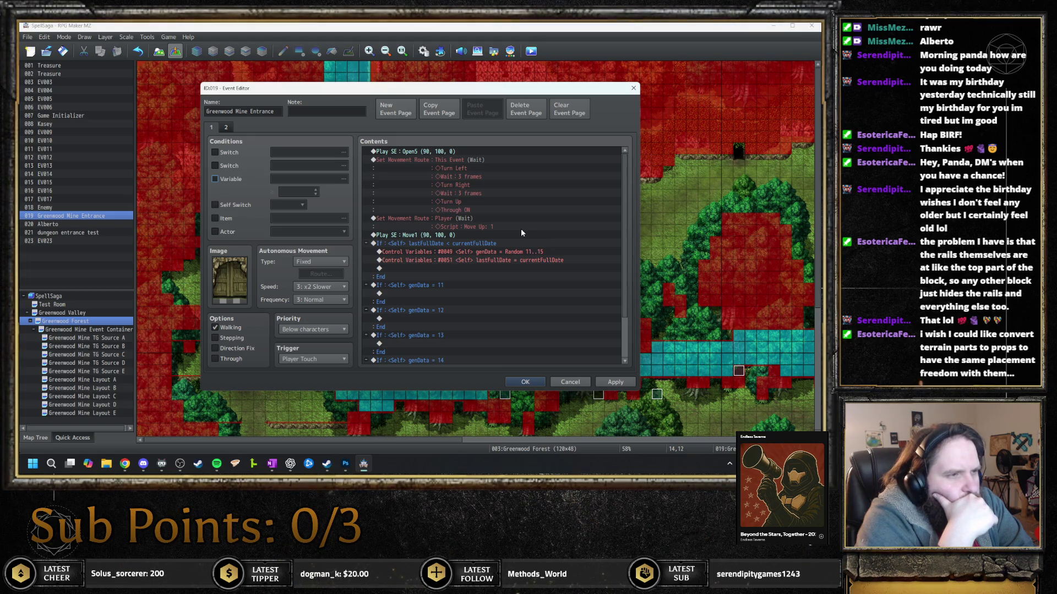
pyautogui.press('Escape')
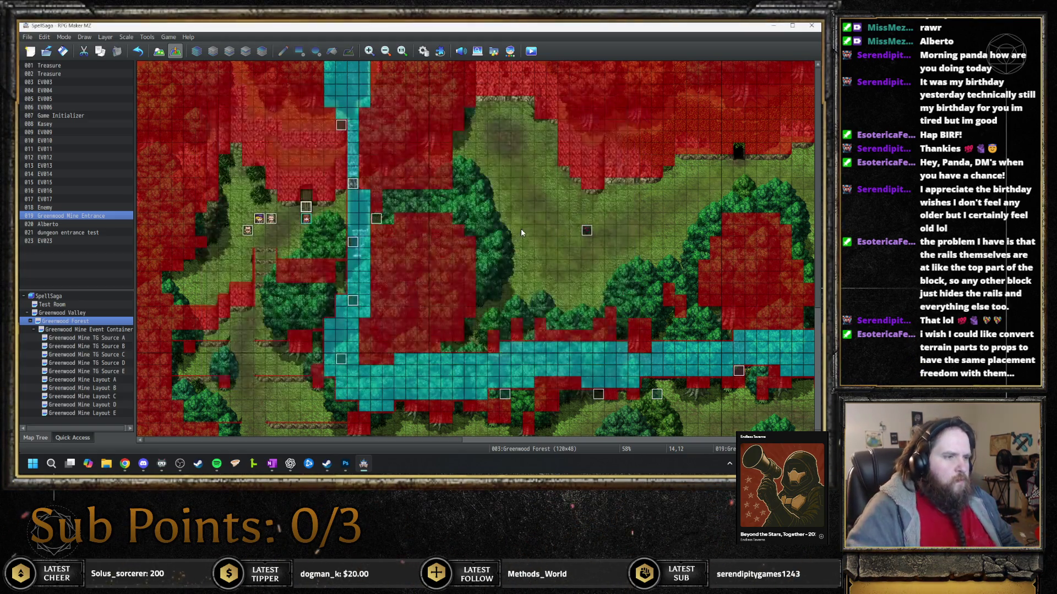
# Remove the Dungeon01 Reset switch from test event 021, then reopen event 019
pyautogui.doubleClick(247, 229)
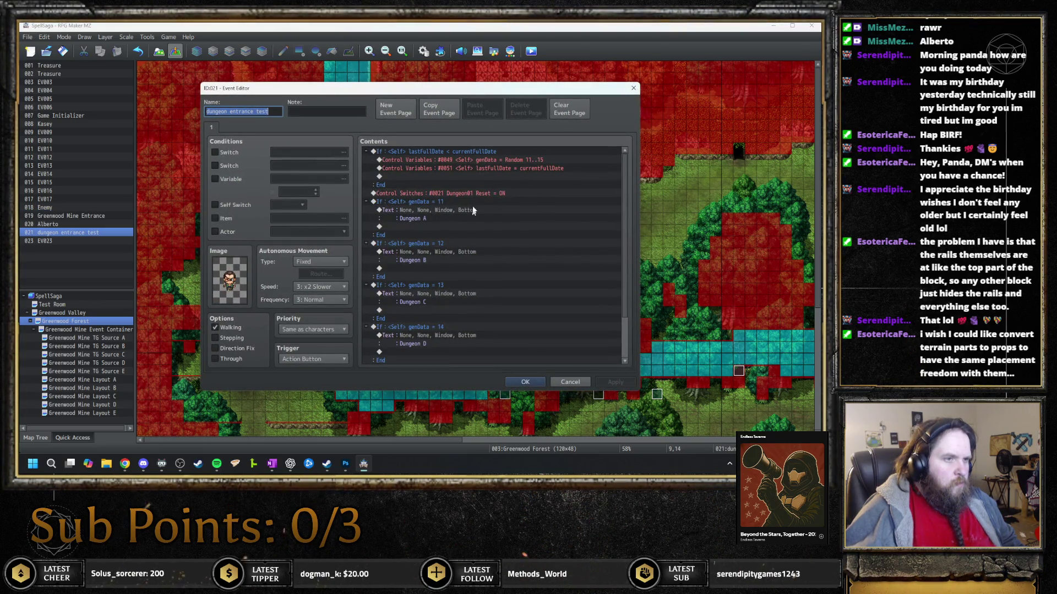
pyautogui.click(484, 193)
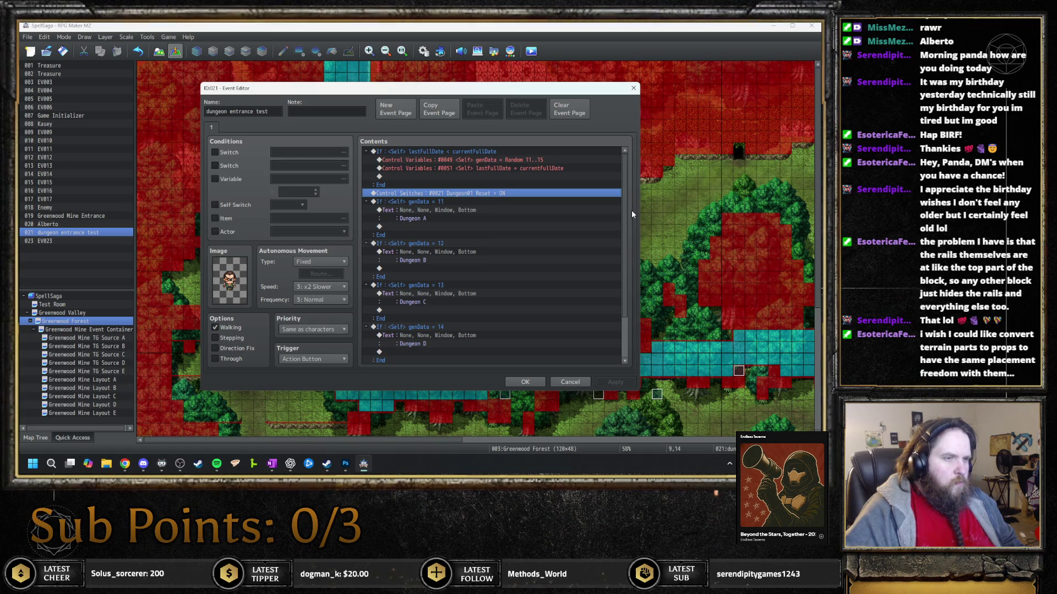
pyautogui.press('Delete')
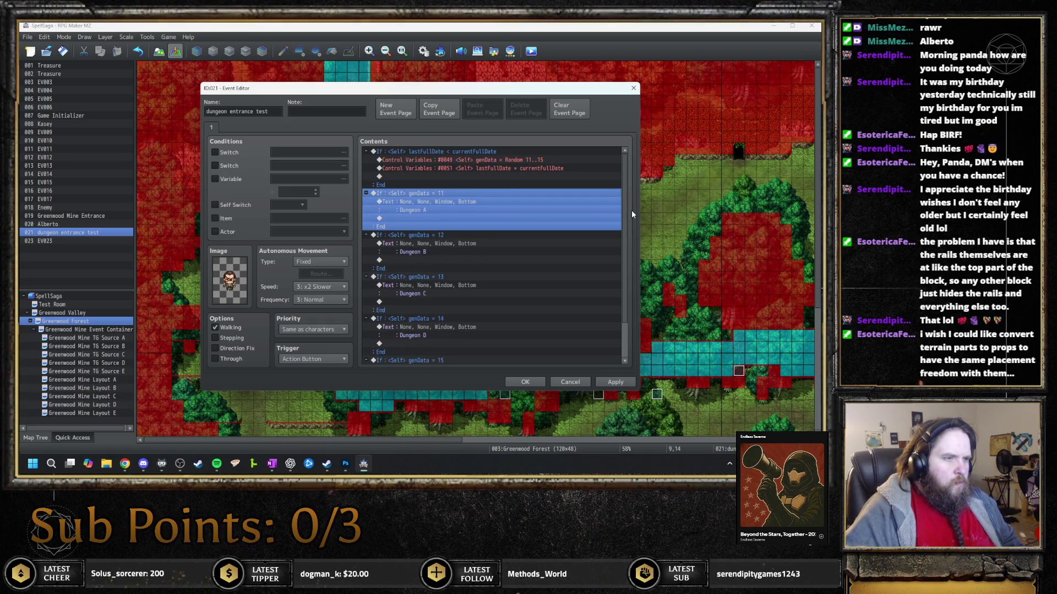
pyautogui.press('Escape')
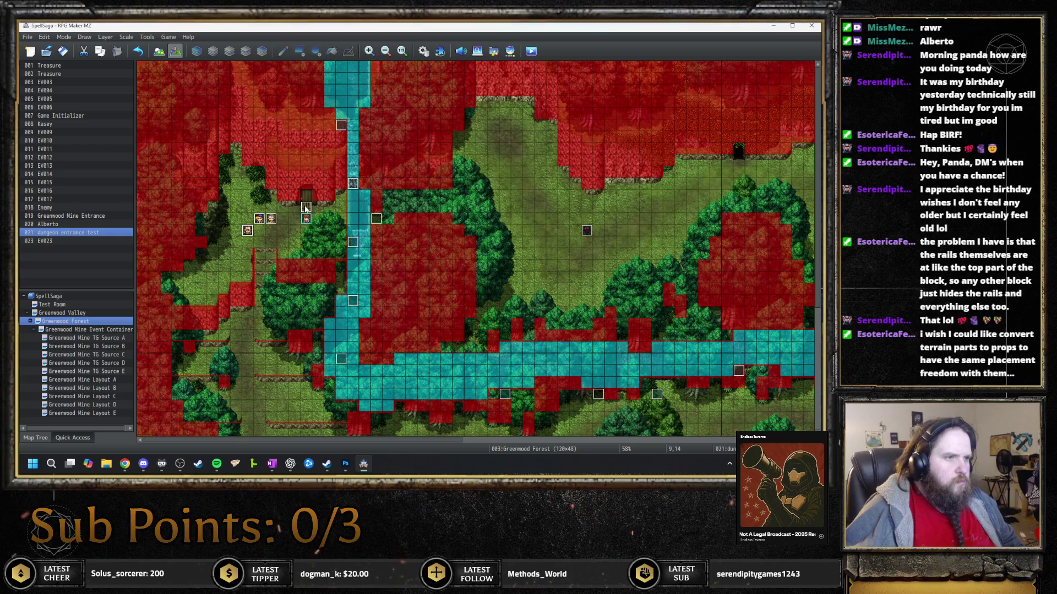
pyautogui.doubleClick(305, 208)
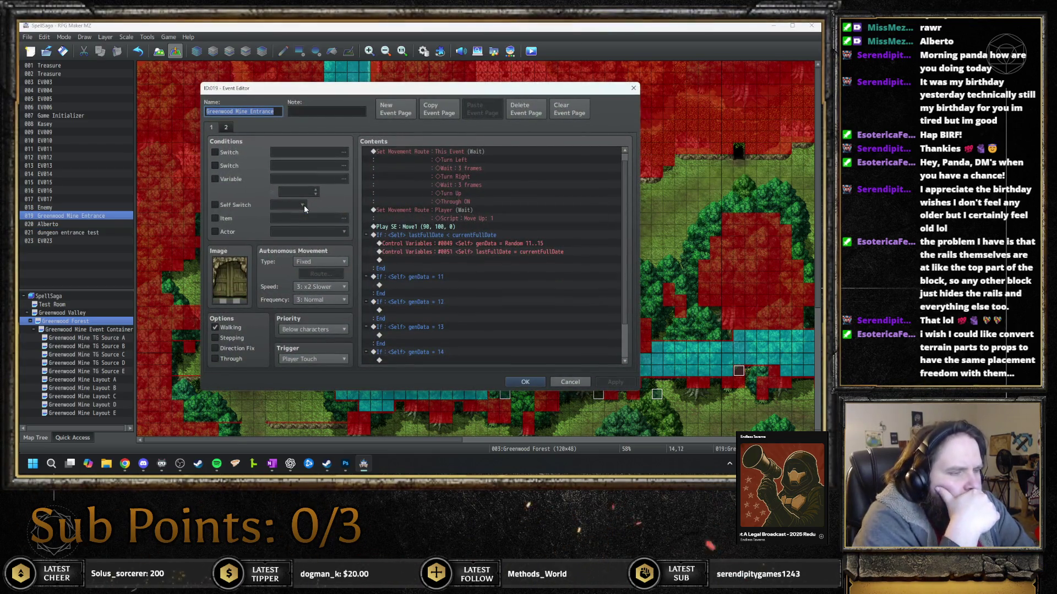
# Delete the empty genData 11–14 branches from the date check, then switch to the browser
pyautogui.click(431, 278)
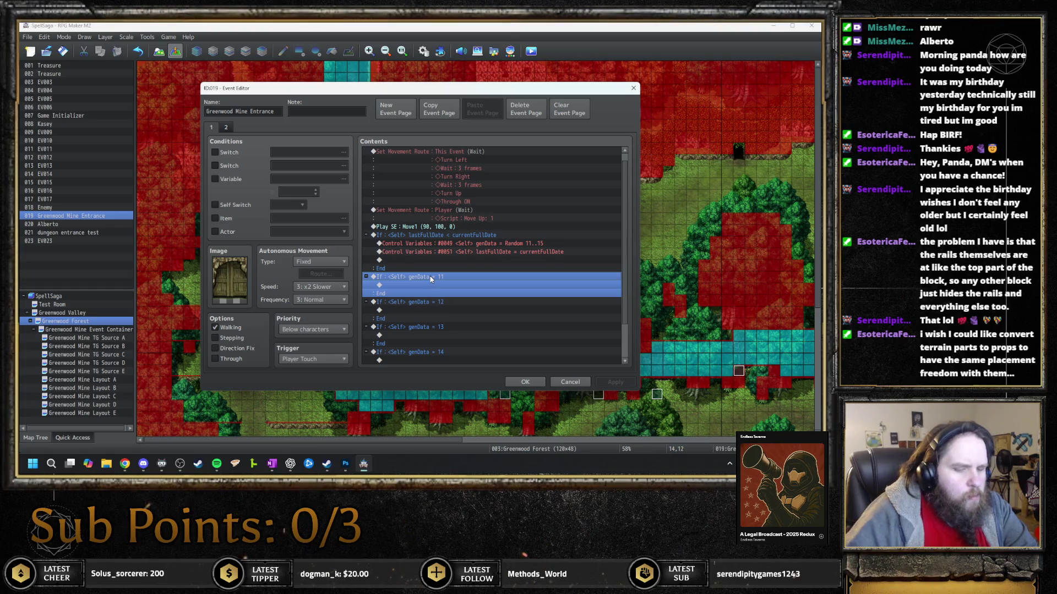
pyautogui.press('Delete')
pyautogui.press('Delete')
pyautogui.press('Delete')
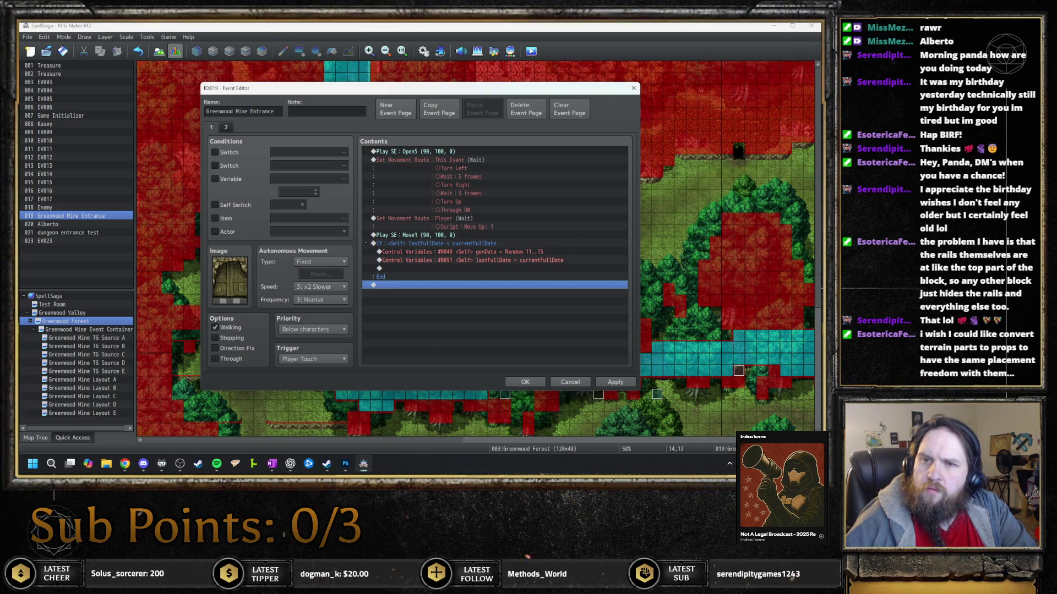
pyautogui.hotkey('alt', 'Tab')
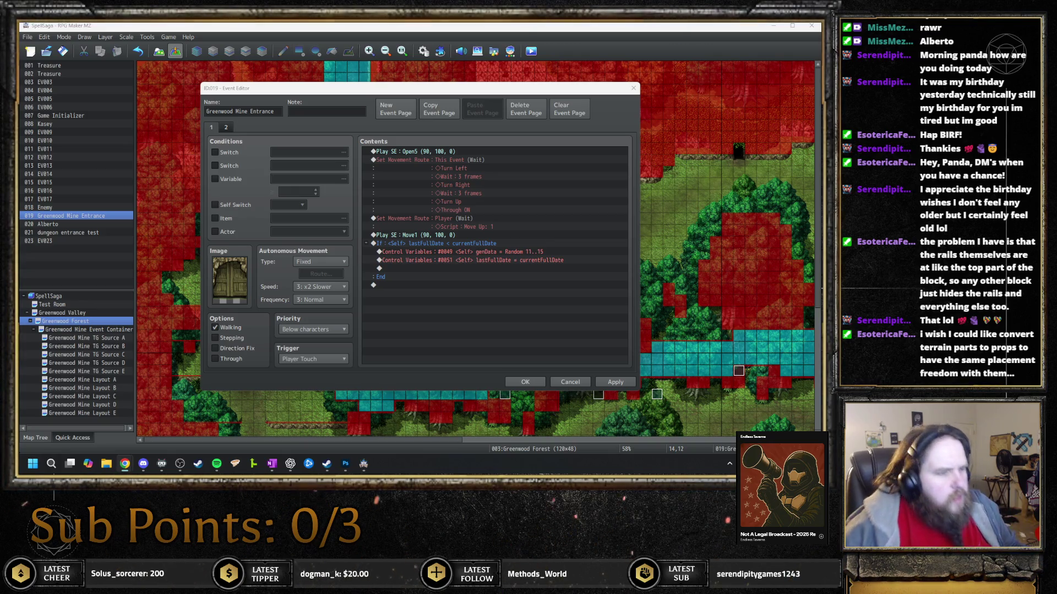
pyautogui.moveTo(125, 463)
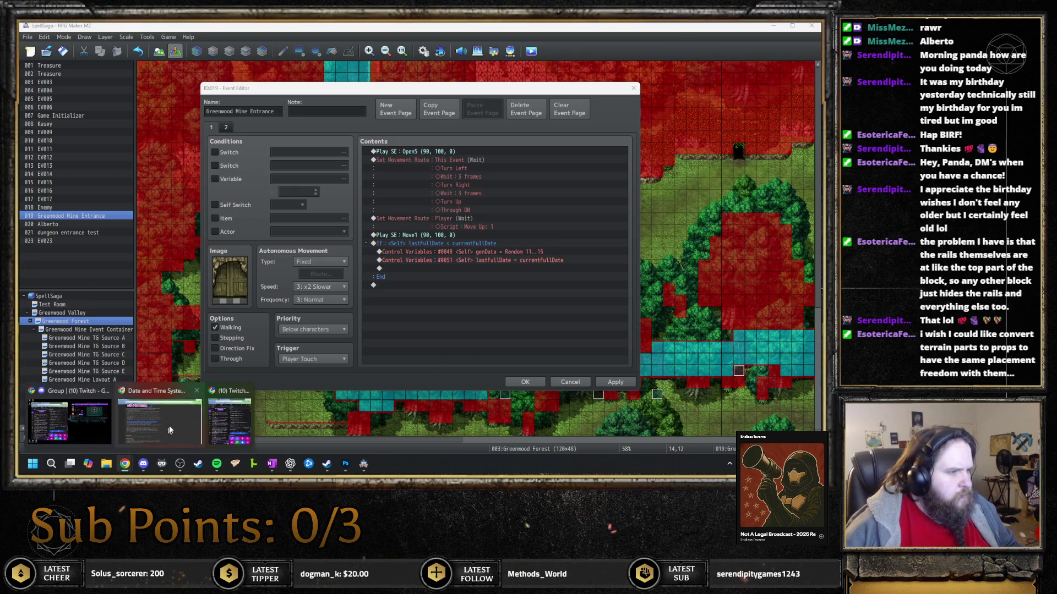
pyautogui.click(170, 430)
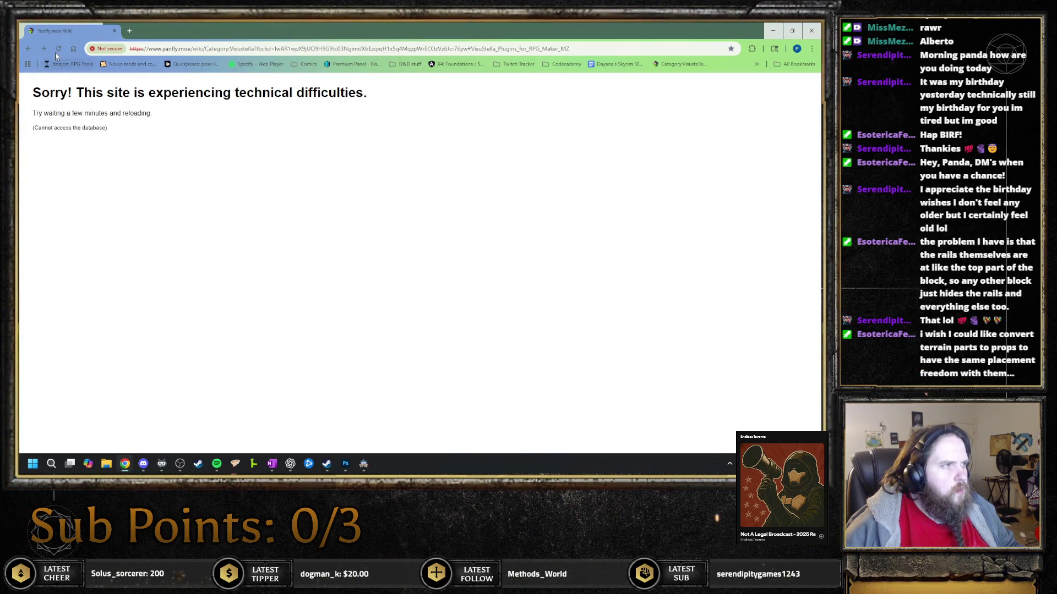
pyautogui.click(56, 49)
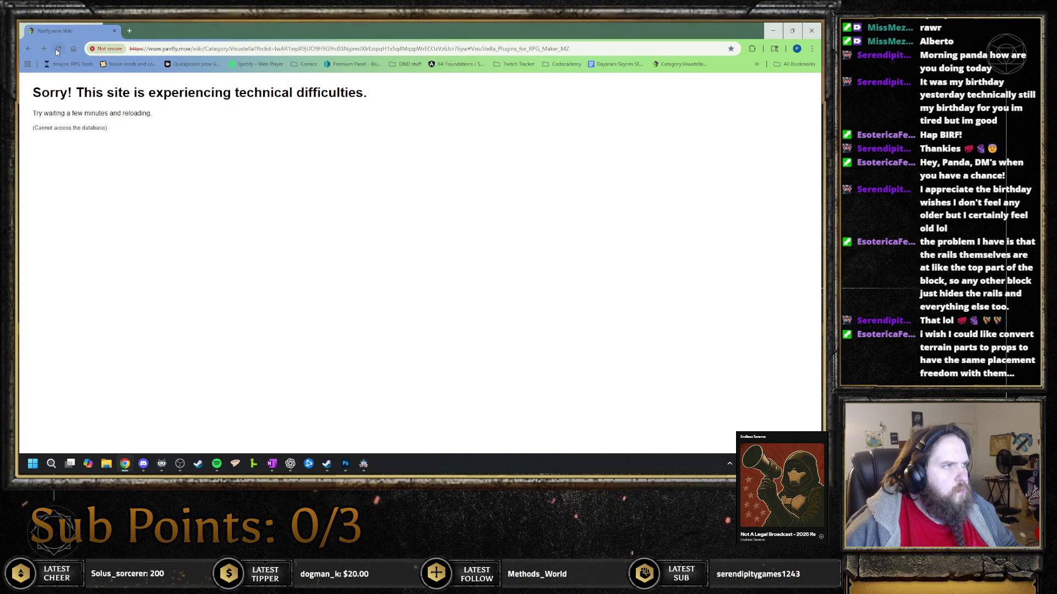
pyautogui.click(677, 65)
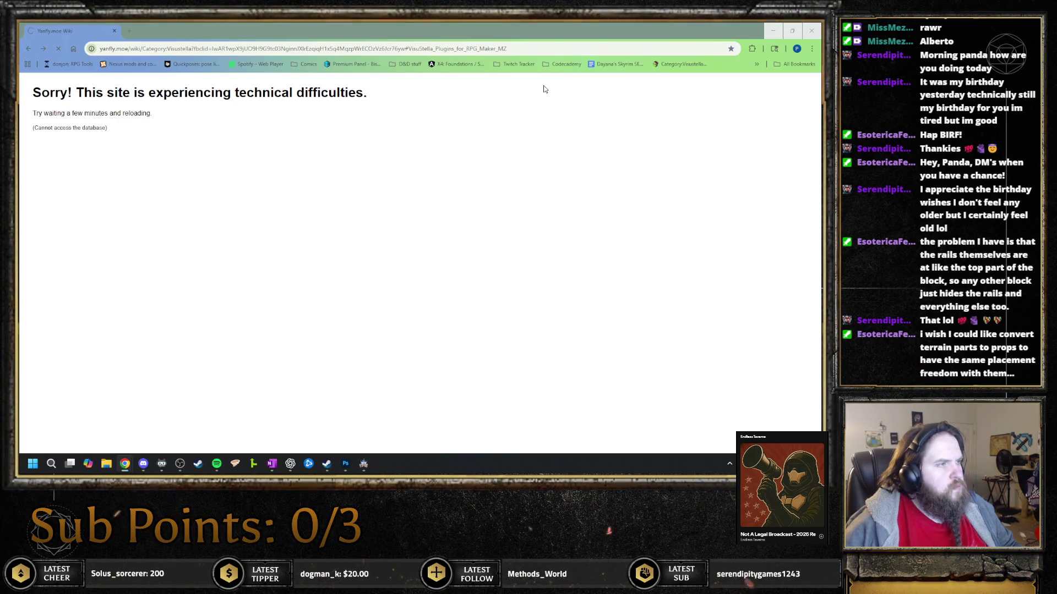
pyautogui.click(809, 31)
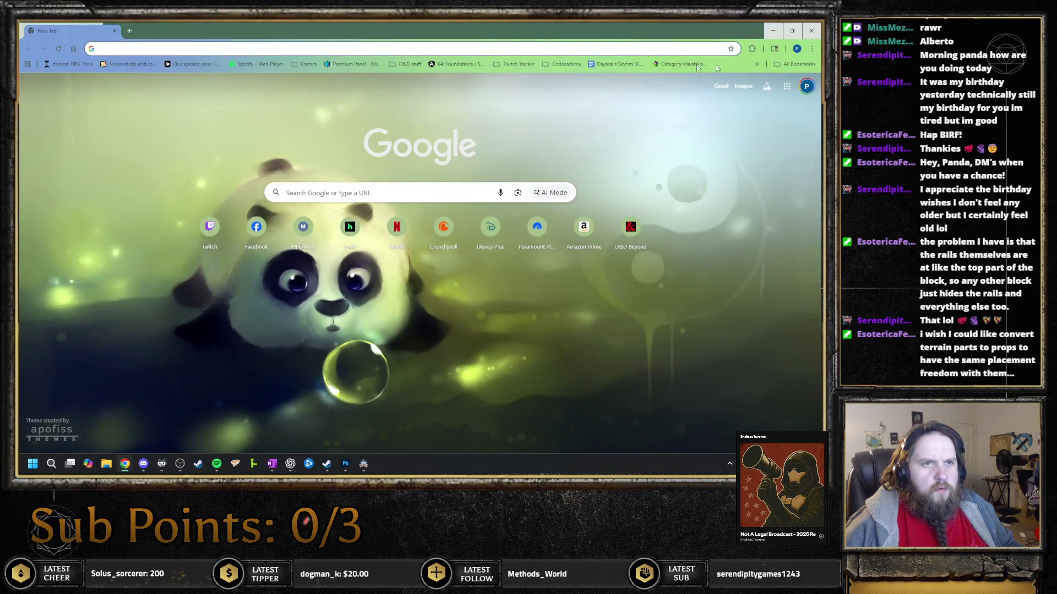
pyautogui.click(696, 65)
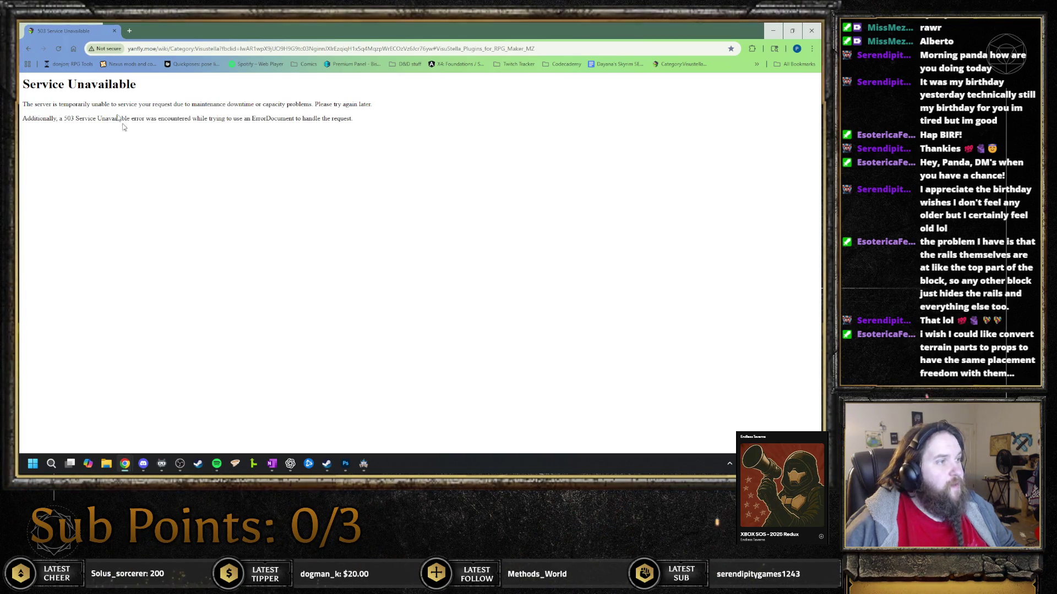
pyautogui.hotkey('alt', 'Tab')
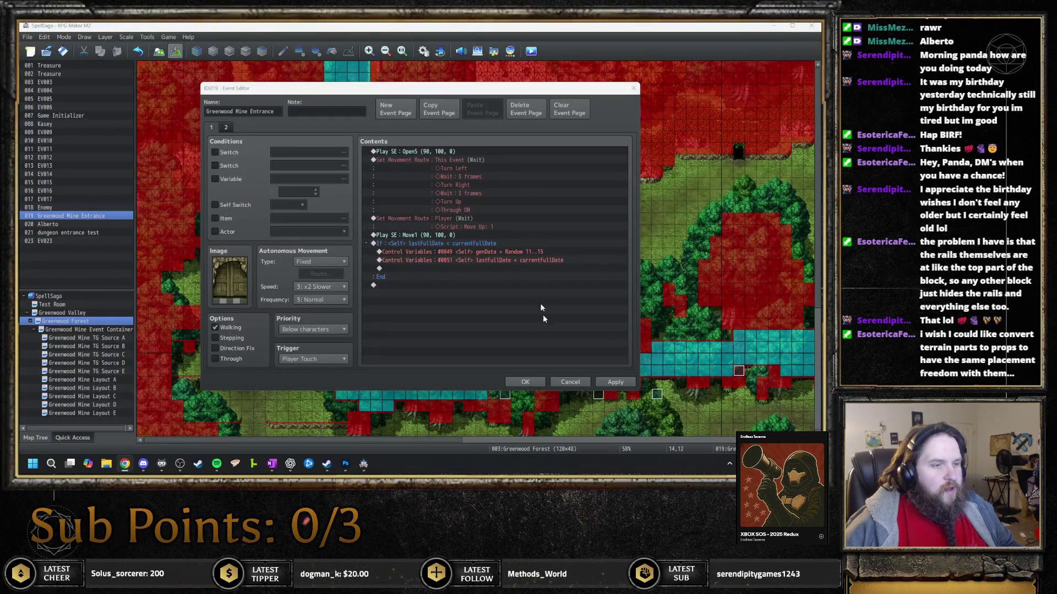
pyautogui.click(538, 382)
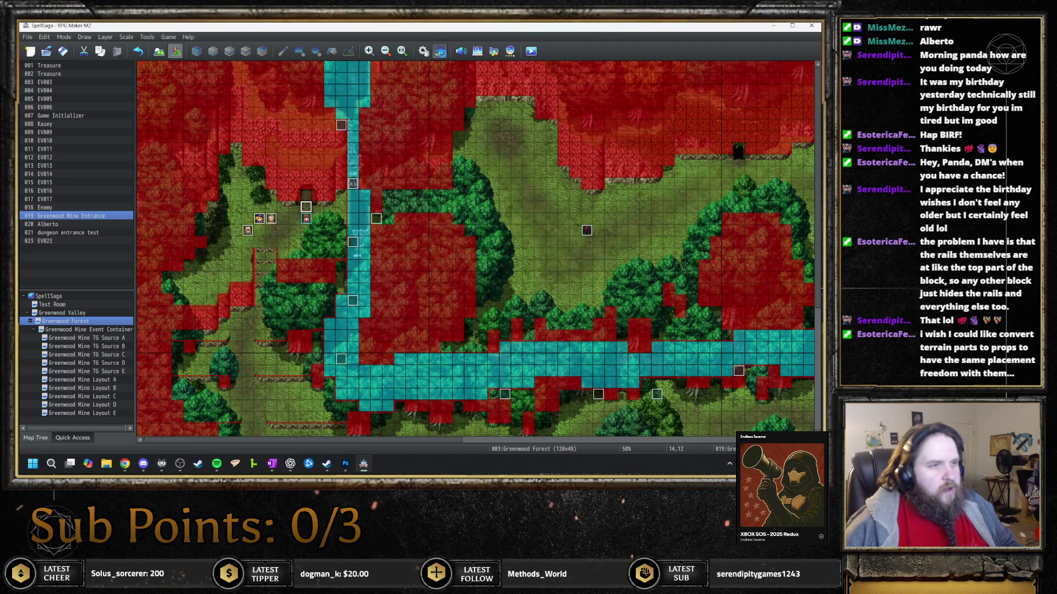
# In the Plugin Manager's list, open the VisuMZ_1_EventsMoveCore plugin settings
pyautogui.click(441, 53)
pyautogui.scroll(2, 411, 241)
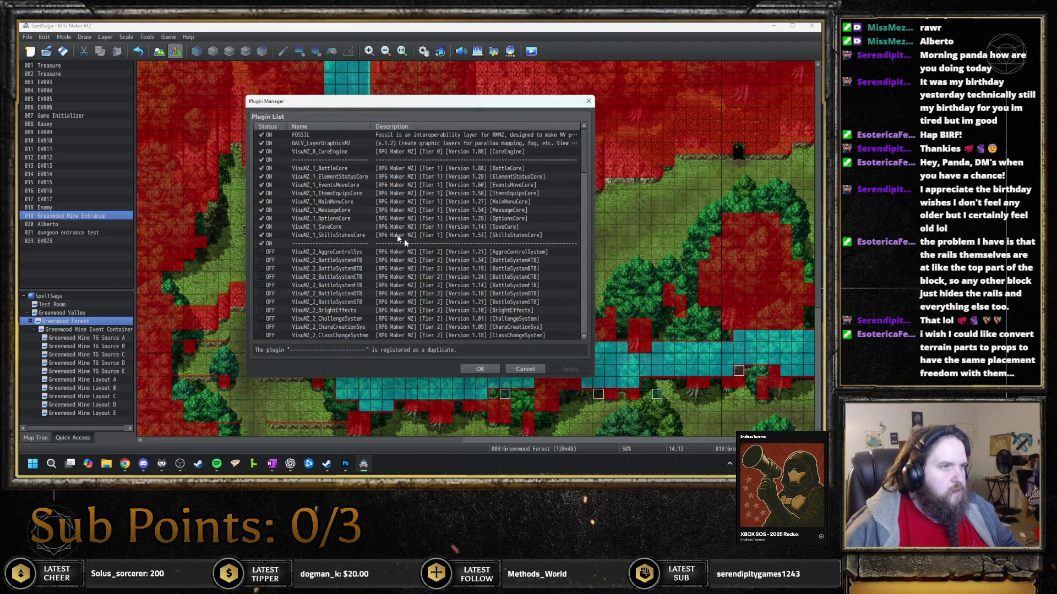
pyautogui.doubleClick(345, 184)
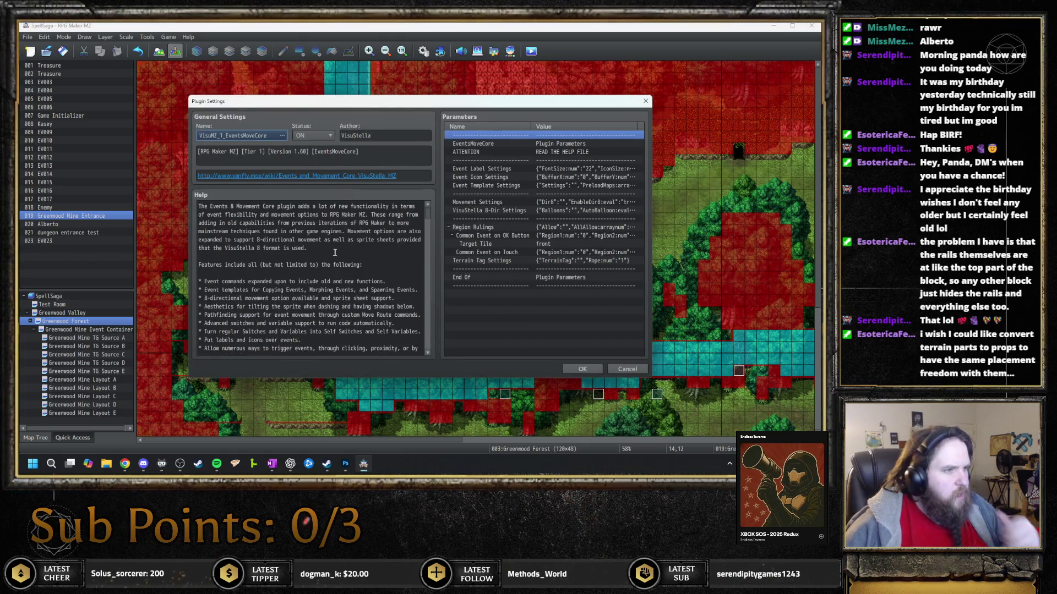
# Scroll the help to 'Features: Advanced Switches and Variables', highlighting that heading
pyautogui.scroll(-1, 335, 252)
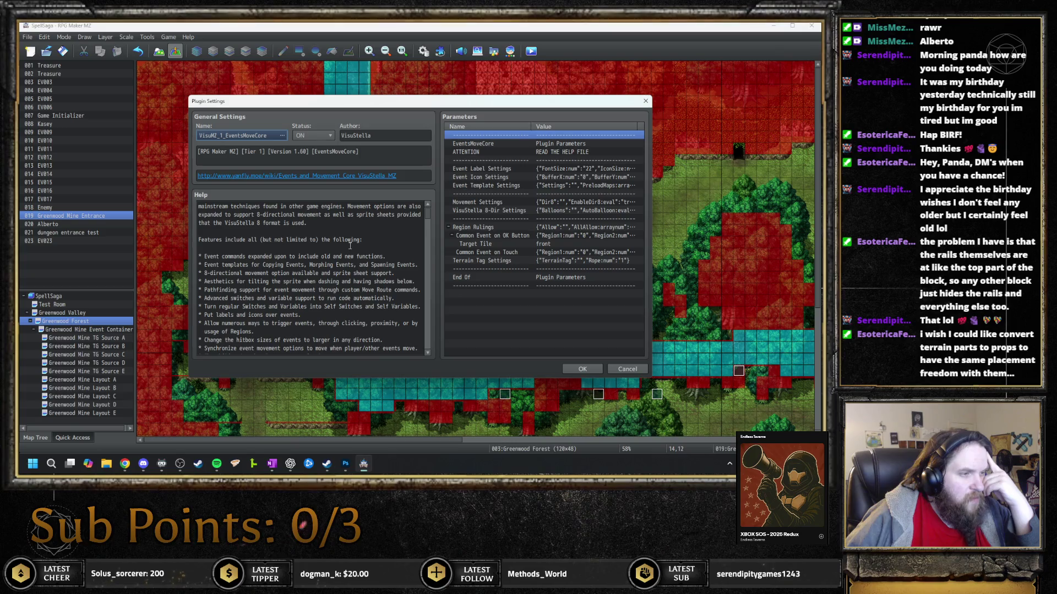
pyautogui.scroll(-3, 349, 246)
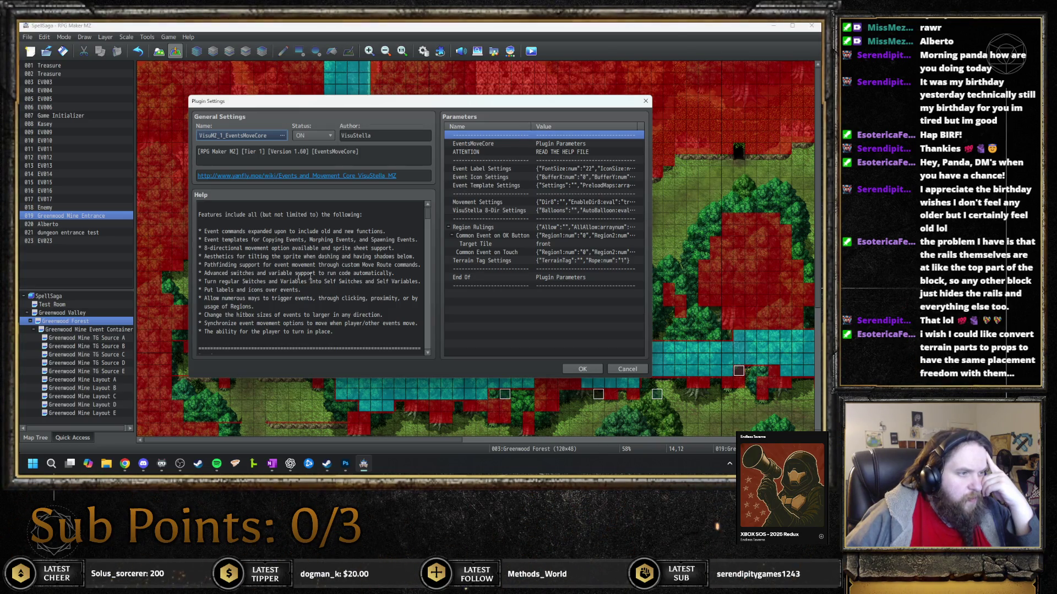
pyautogui.moveTo(203, 273); pyautogui.dragTo(214, 273)
pyautogui.moveTo(380, 270); pyautogui.dragTo(395, 272)
pyautogui.scroll(-2, 395, 272)
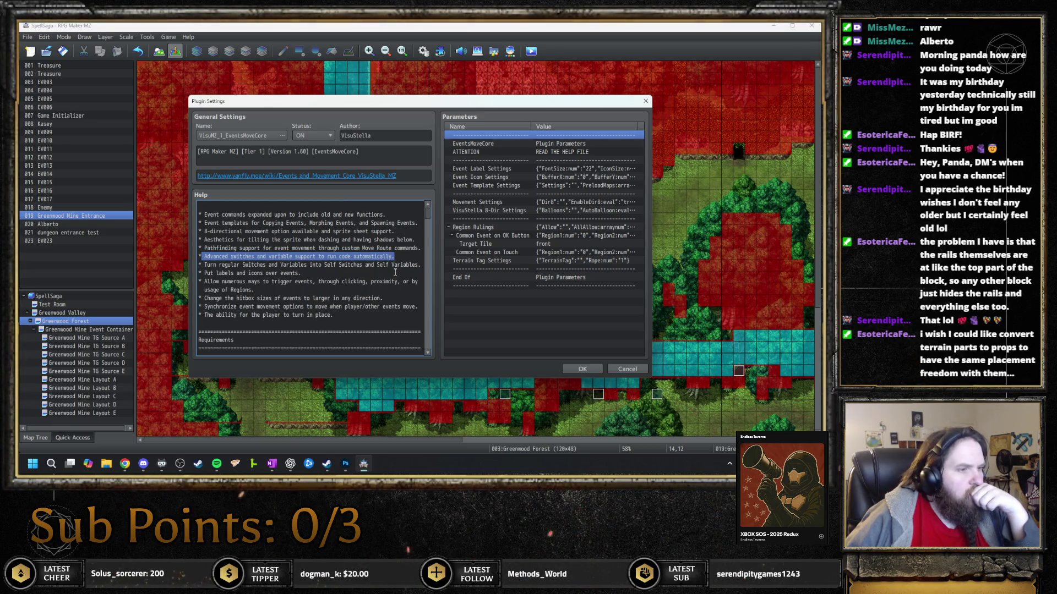
pyautogui.scroll(-5, 395, 272)
pyautogui.scroll(-5, 392, 272)
pyautogui.scroll(-2, 391, 270)
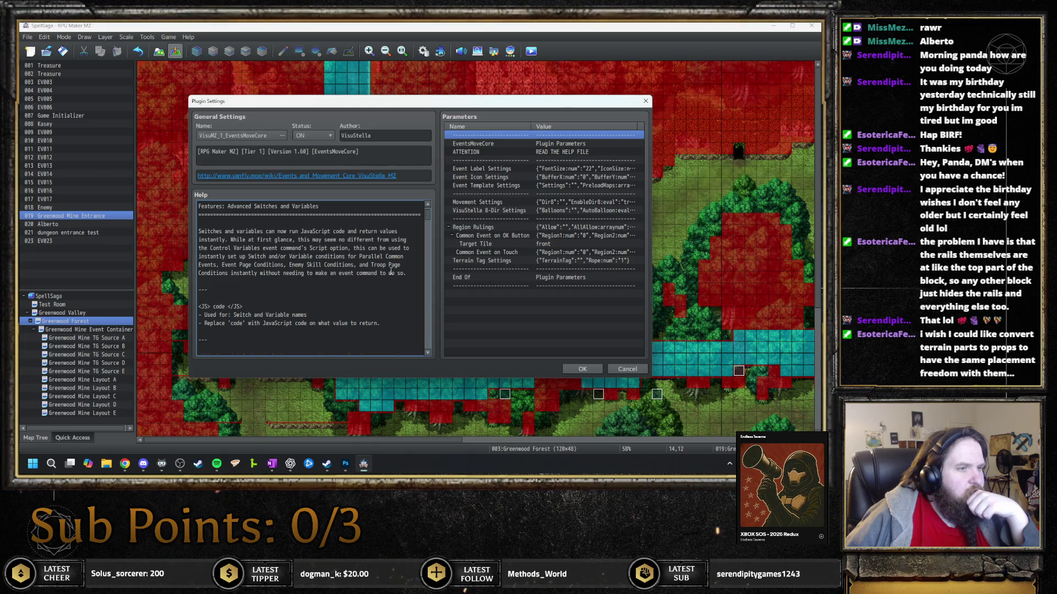
# Scroll the EventsMoveCore help text down to the '=== Page Comment Tags ===' section
pyautogui.scroll(-1, 391, 272)
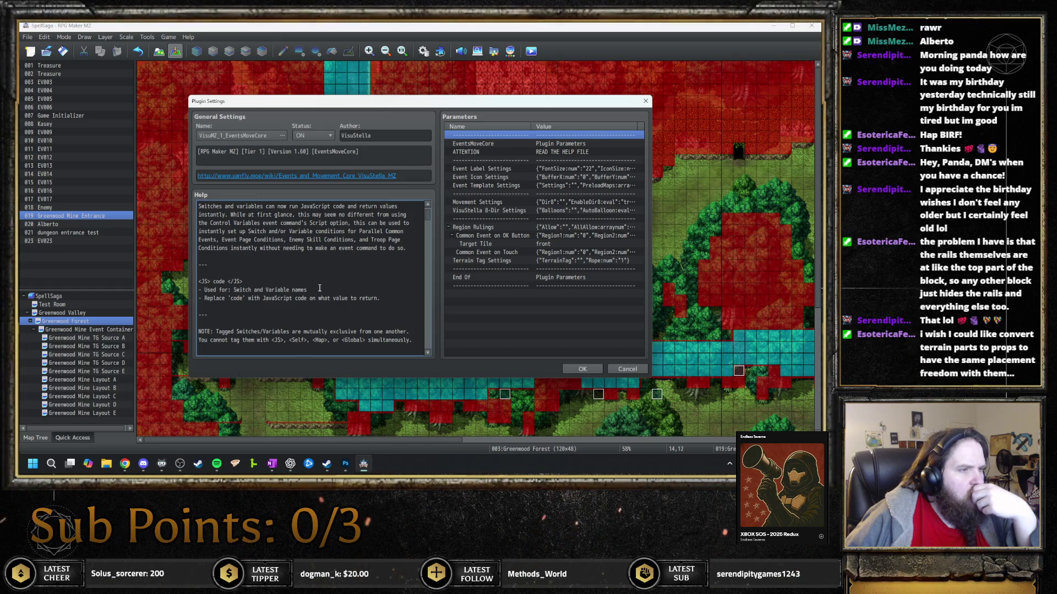
pyautogui.scroll(-2, 319, 288)
pyautogui.scroll(-2, 319, 288)
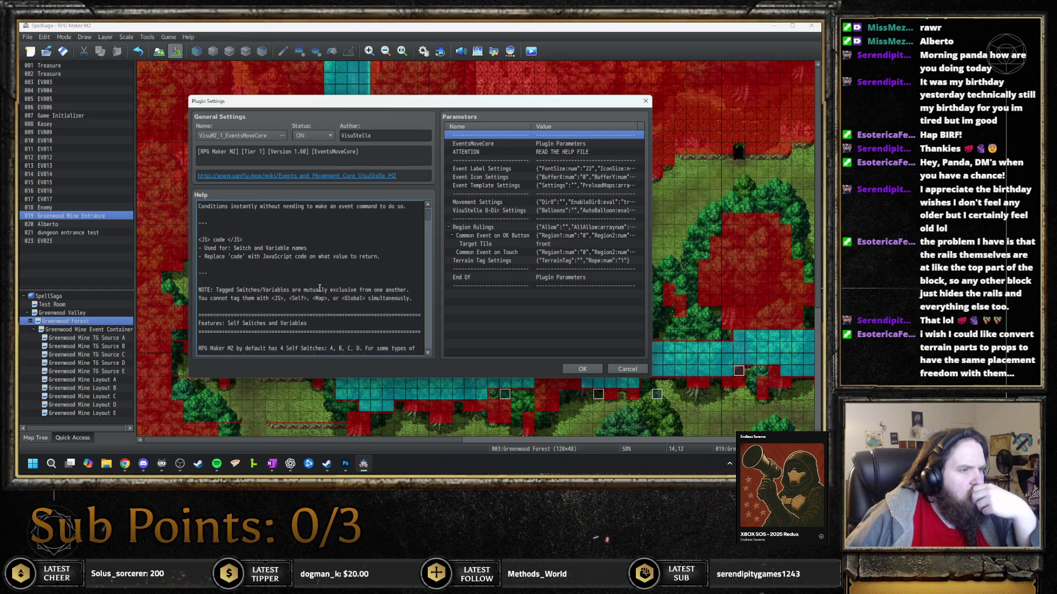
pyautogui.scroll(-1, 319, 288)
pyautogui.scroll(-5, 319, 288)
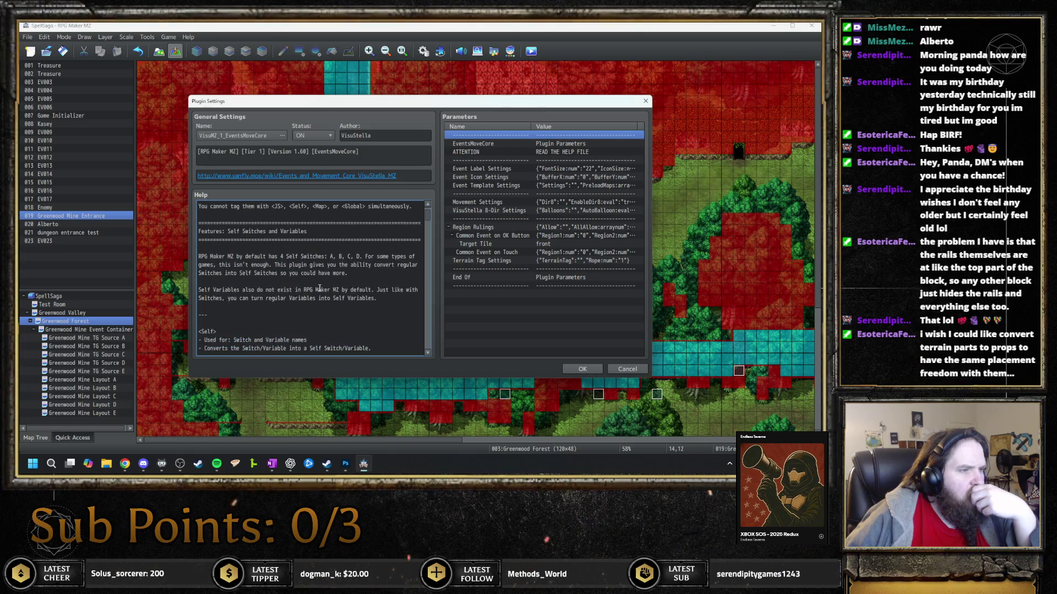
pyautogui.scroll(-5, 319, 288)
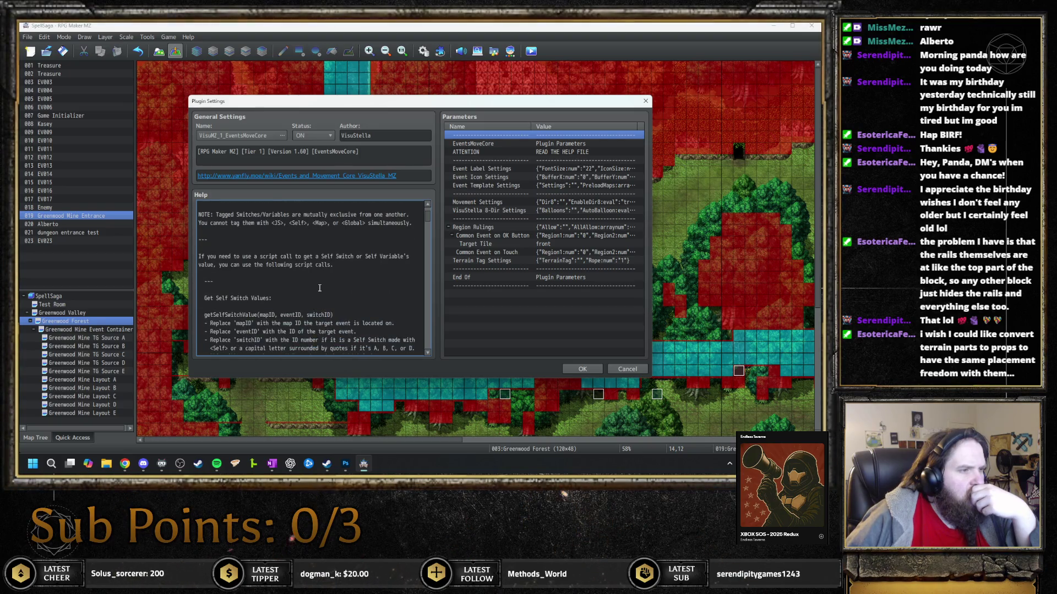
pyautogui.scroll(-3, 319, 288)
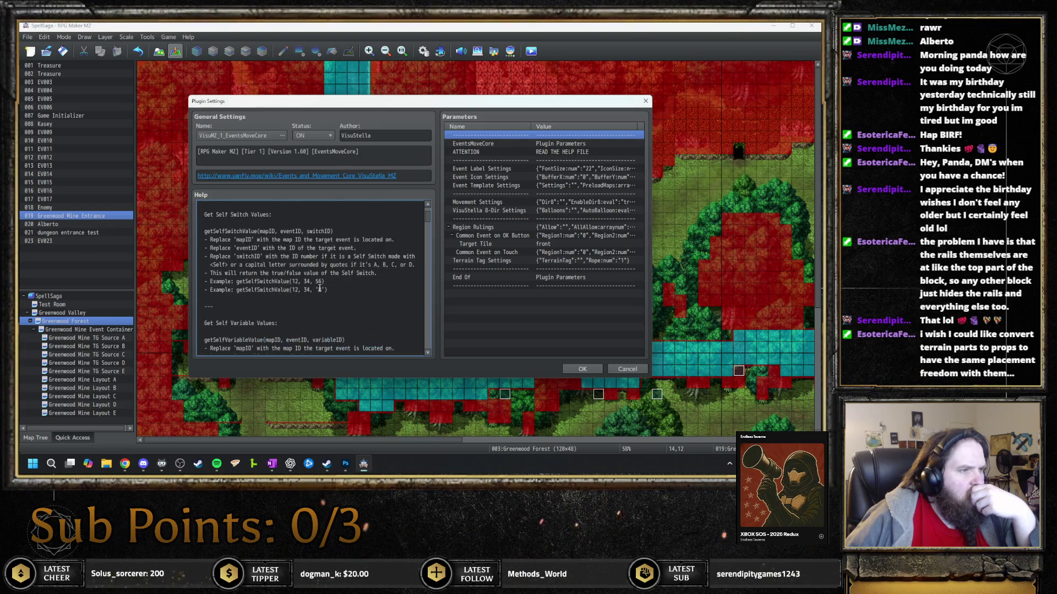
pyautogui.scroll(-4, 320, 288)
pyautogui.scroll(-6, 319, 288)
pyautogui.scroll(-4, 319, 288)
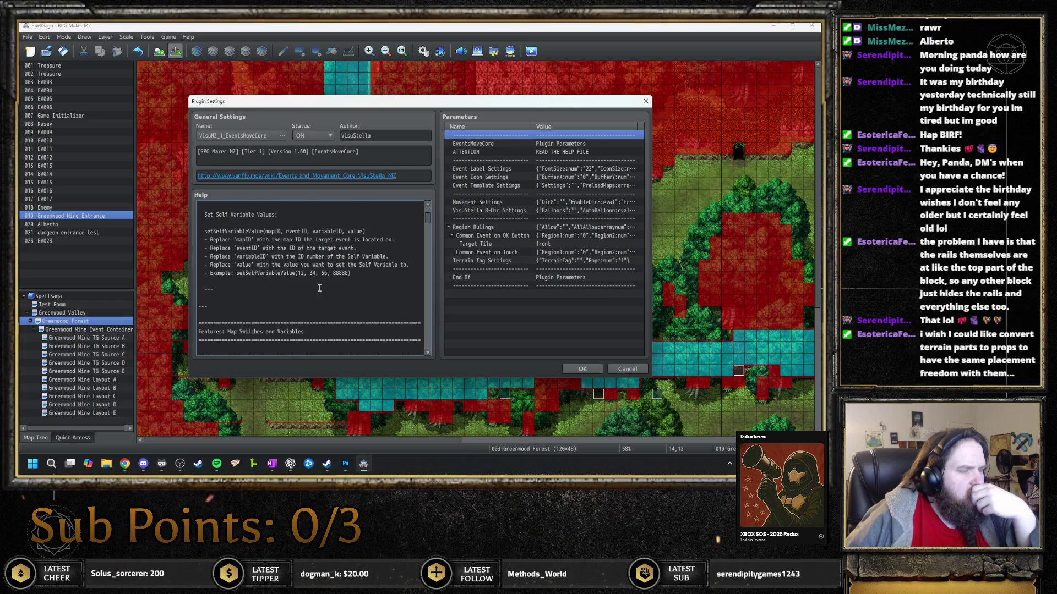
pyautogui.scroll(-2, 319, 288)
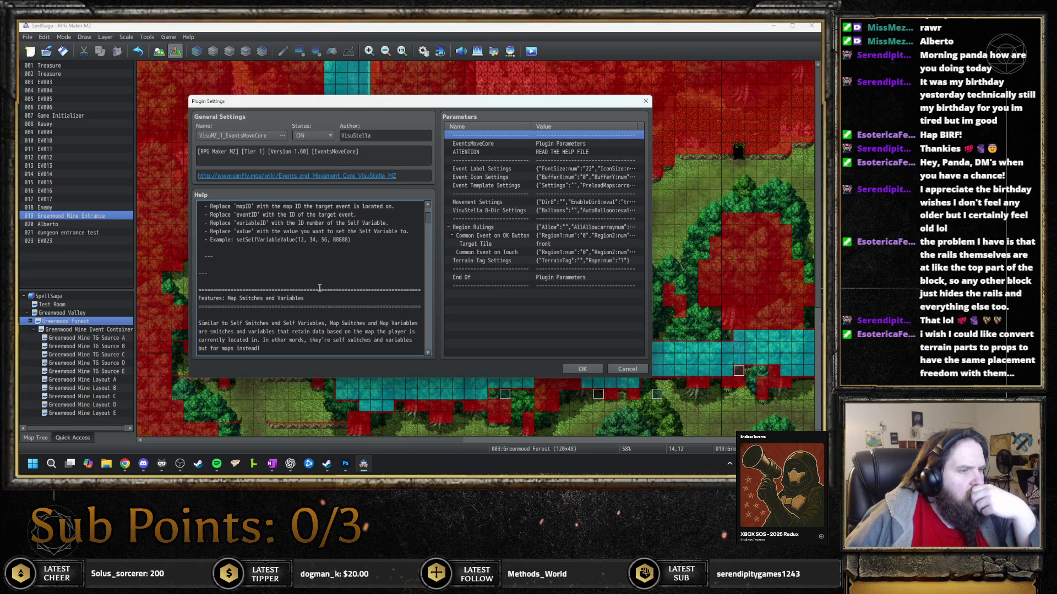
pyautogui.scroll(-2, 320, 288)
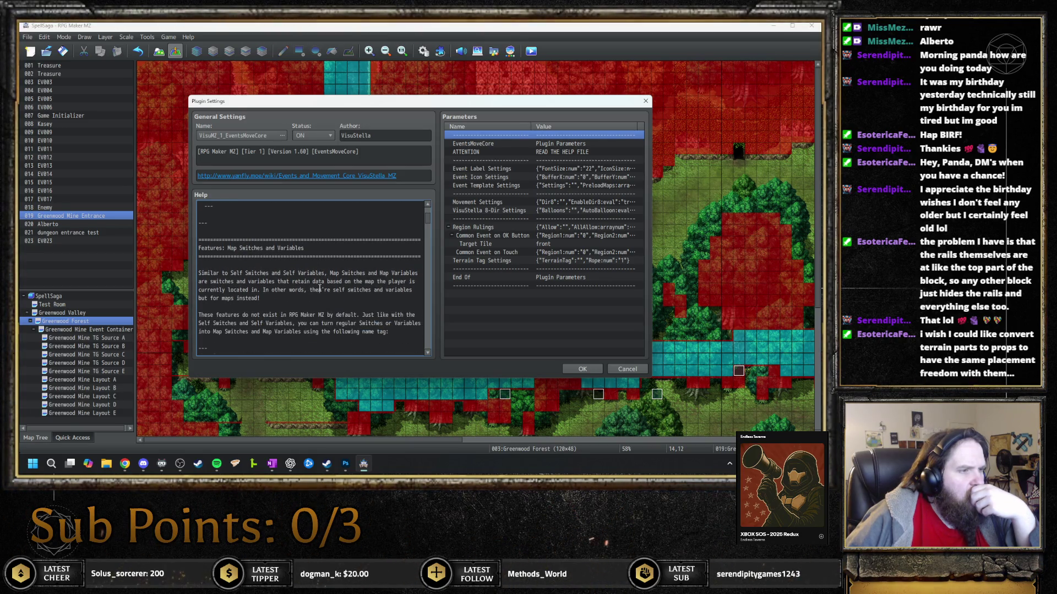
pyautogui.scroll(-2, 319, 288)
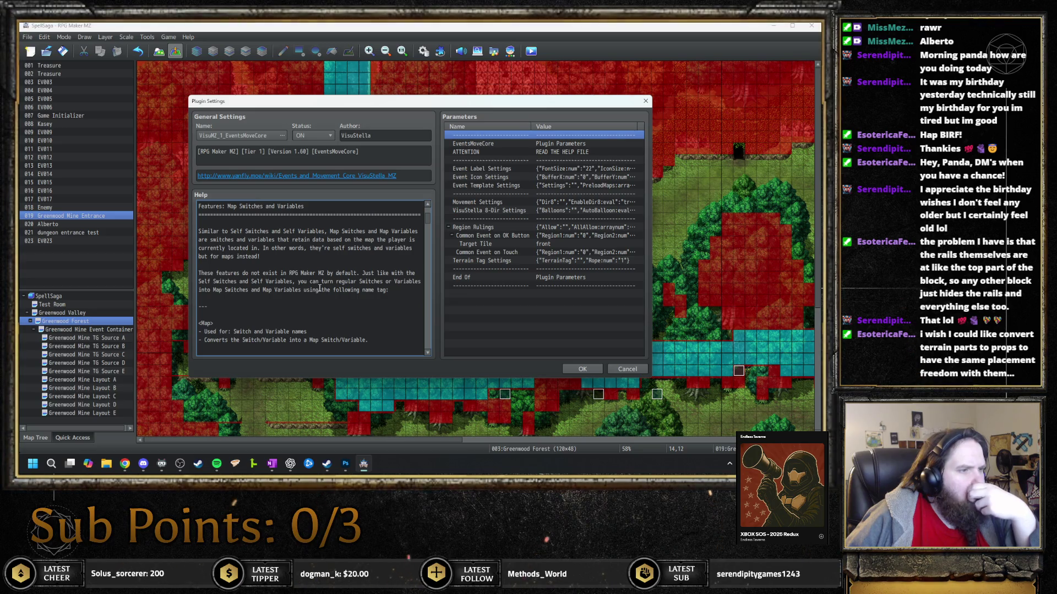
pyautogui.scroll(-2, 319, 287)
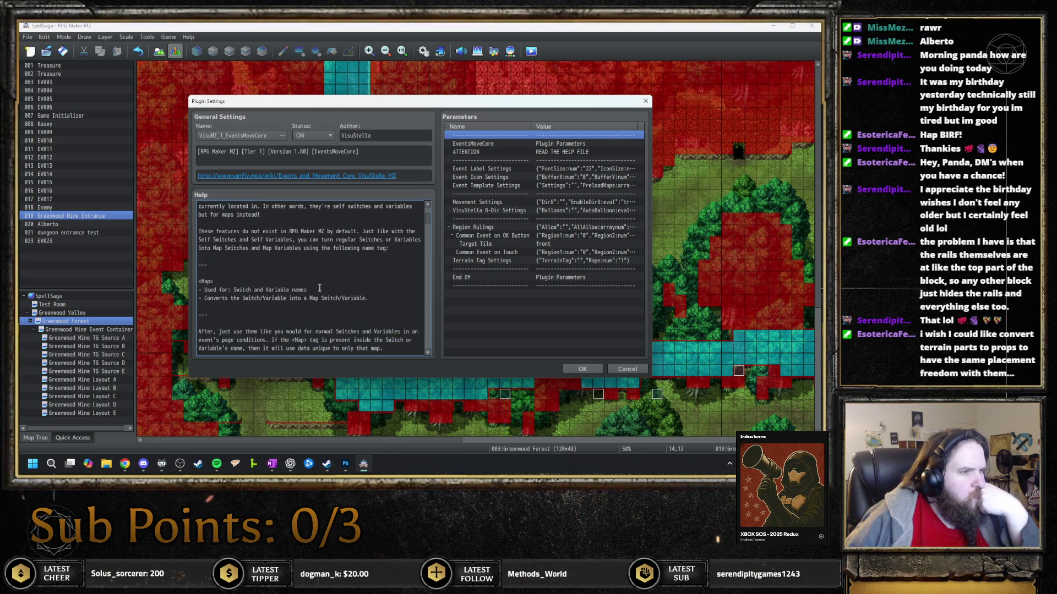
pyautogui.scroll(-4, 319, 288)
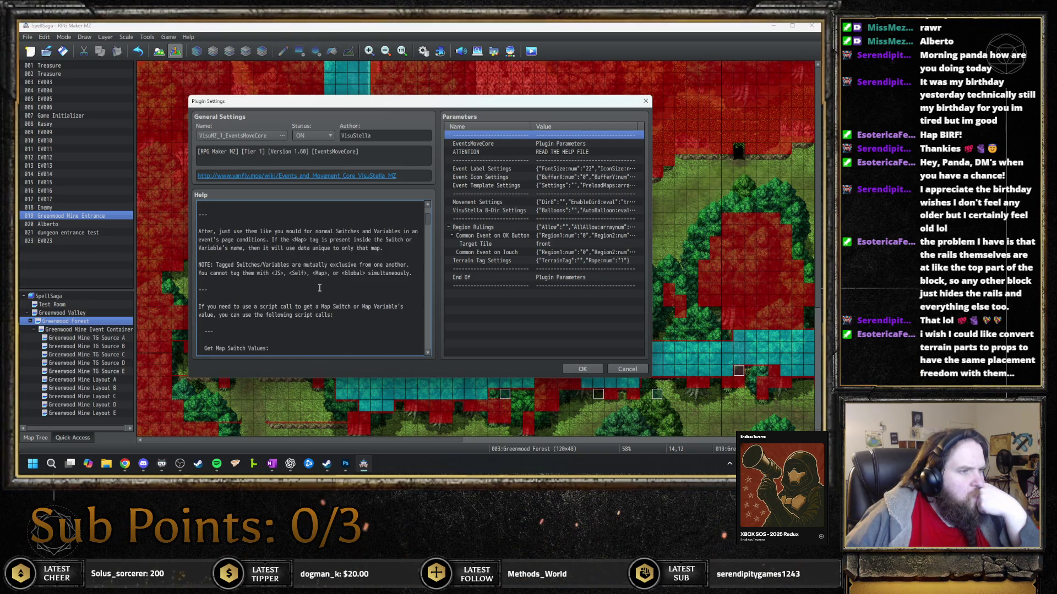
pyautogui.scroll(-5, 319, 288)
pyautogui.scroll(-3, 319, 288)
pyautogui.scroll(-7, 319, 288)
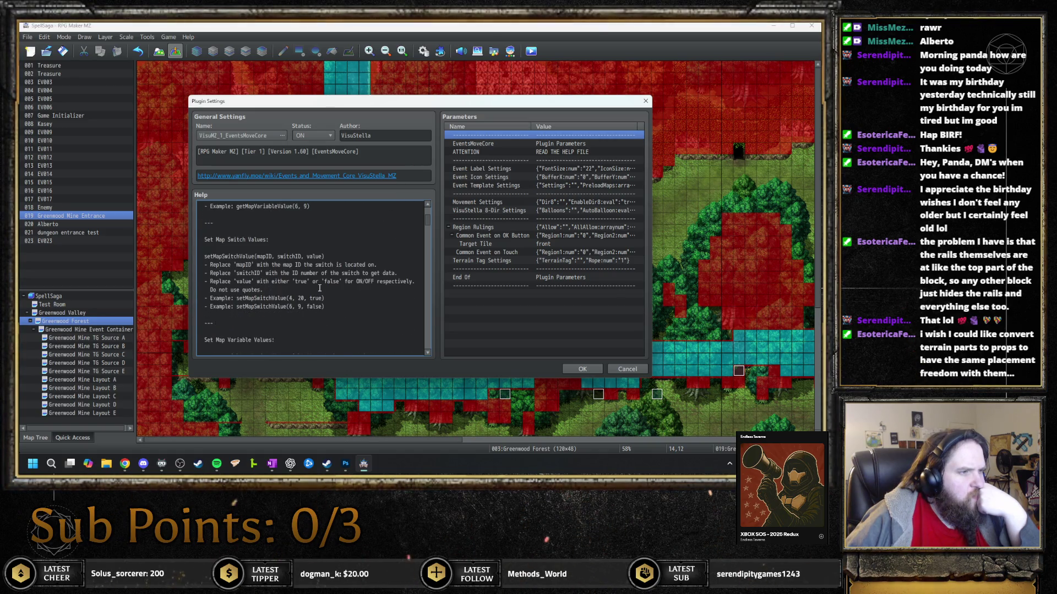
pyautogui.scroll(-2, 319, 288)
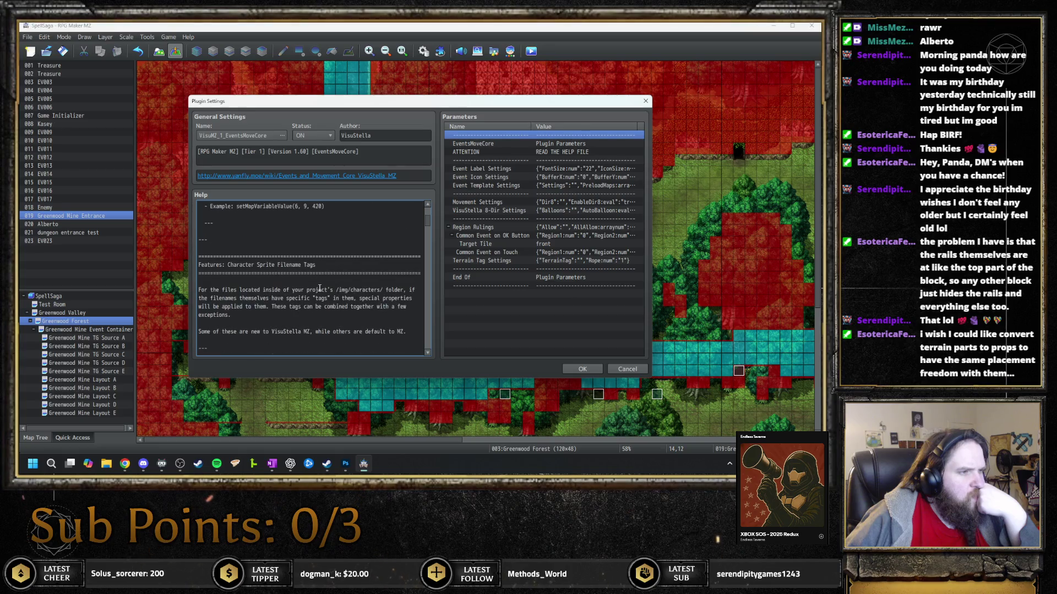
pyautogui.scroll(-8, 319, 288)
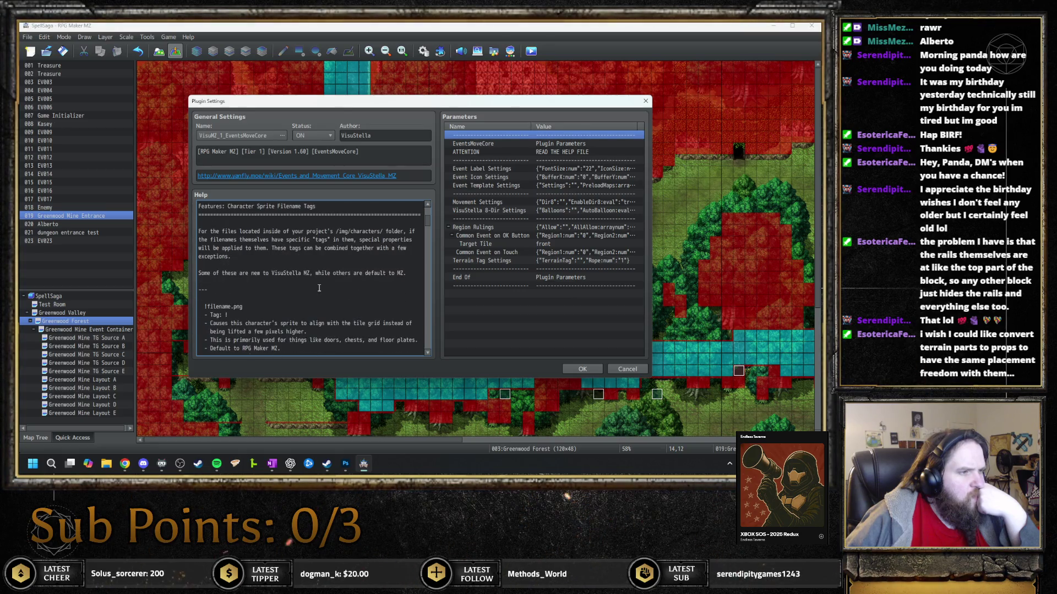
pyautogui.scroll(-7, 318, 288)
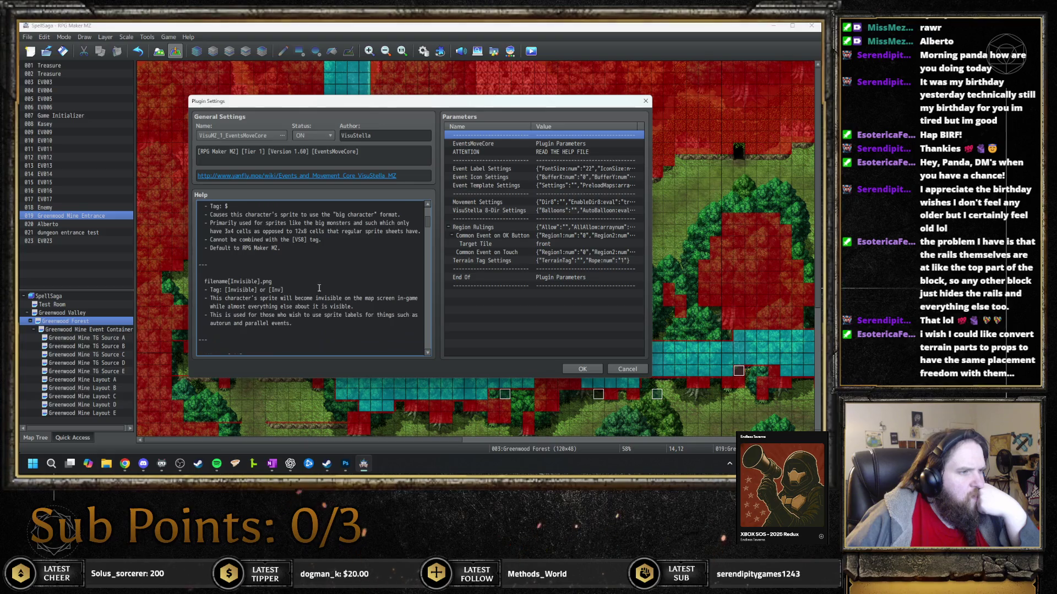
pyautogui.scroll(-2, 318, 288)
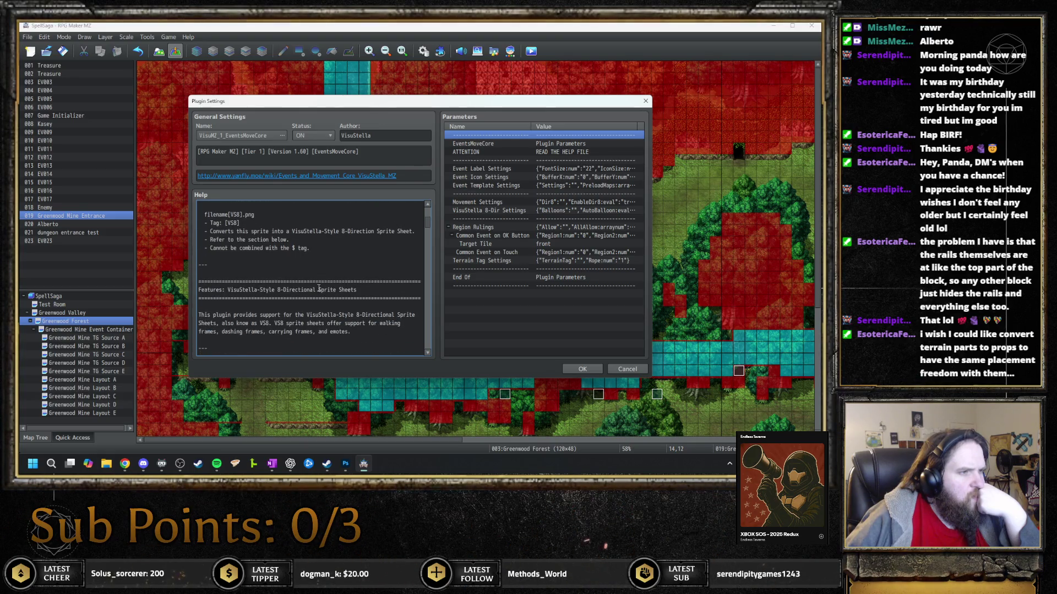
pyautogui.scroll(-6, 319, 288)
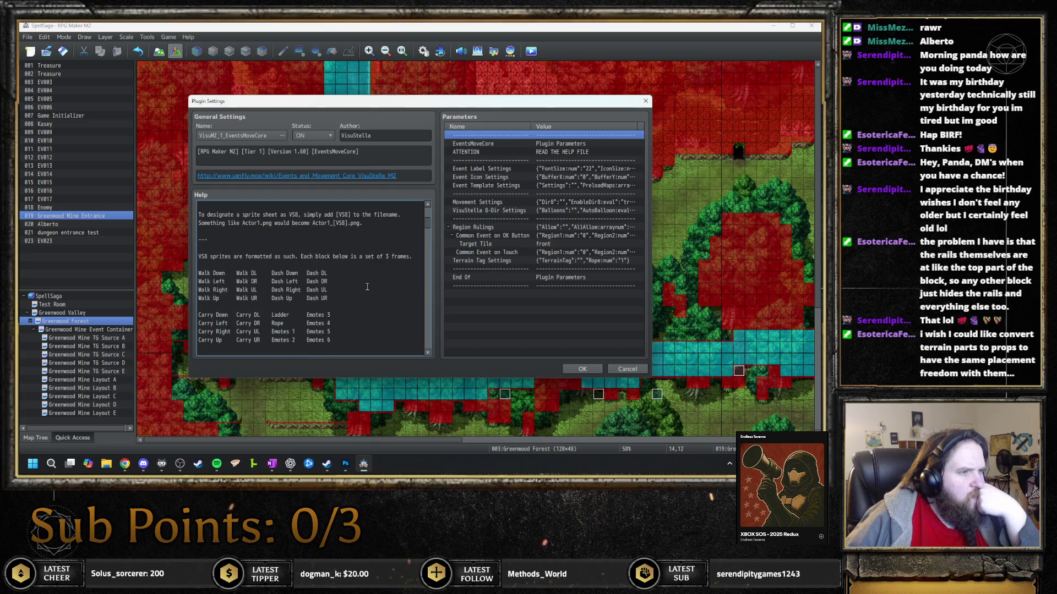
pyautogui.scroll(-6, 367, 287)
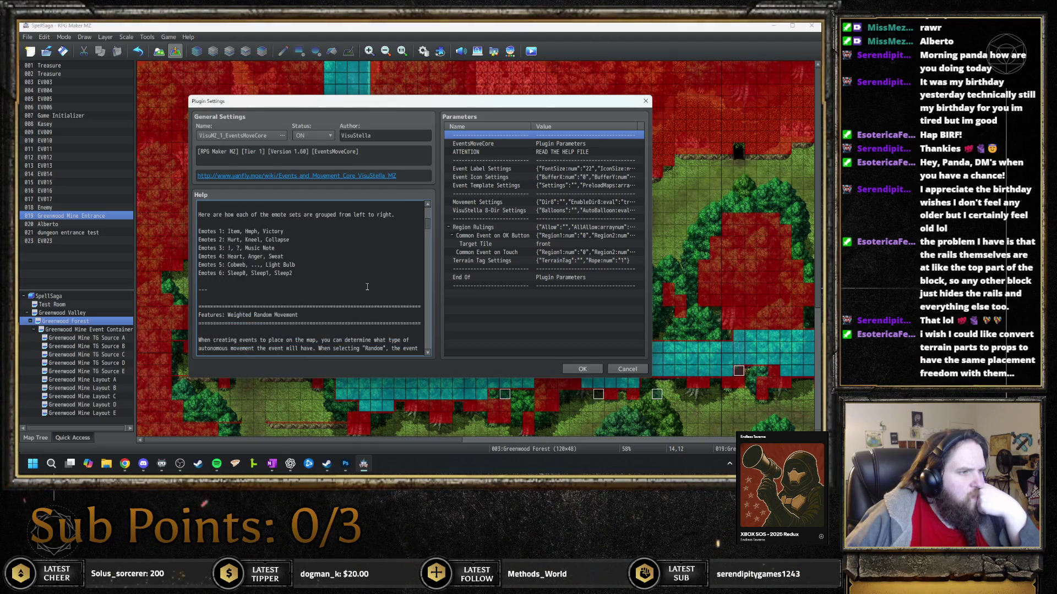
pyautogui.scroll(-8, 367, 287)
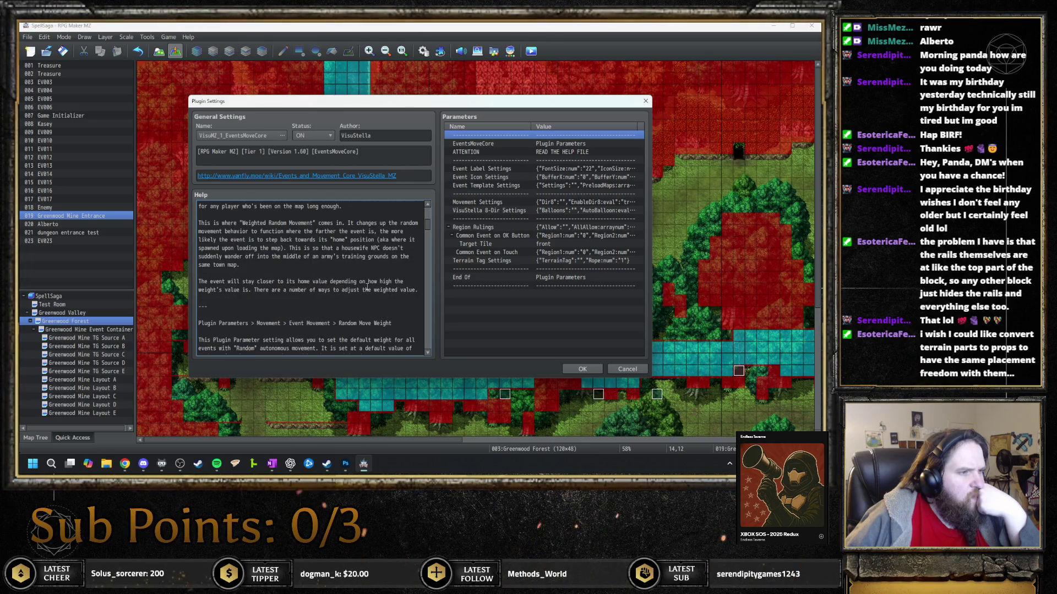
pyautogui.scroll(-6, 367, 287)
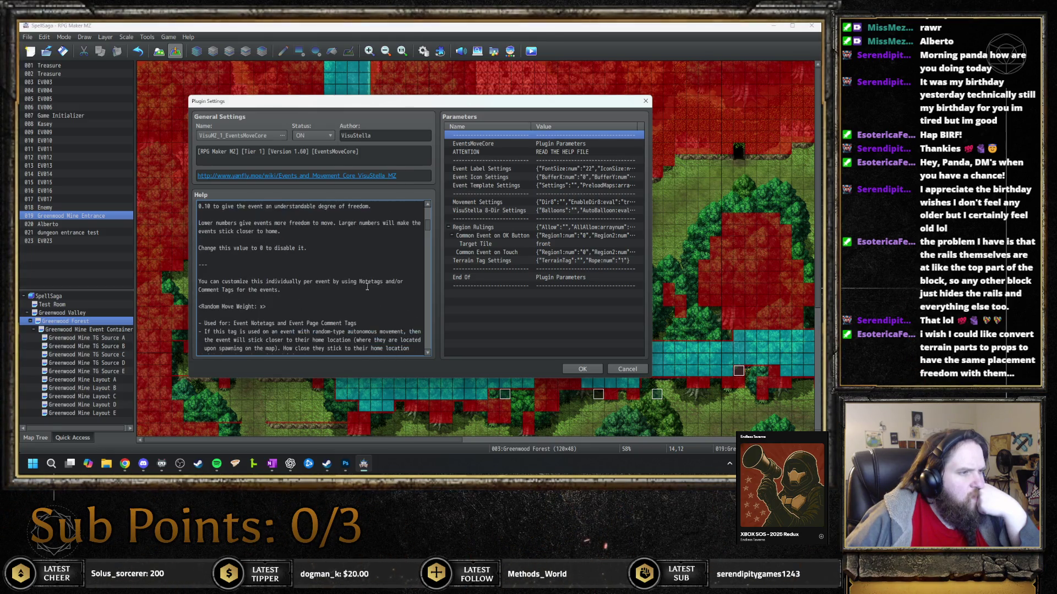
pyautogui.scroll(-6, 367, 286)
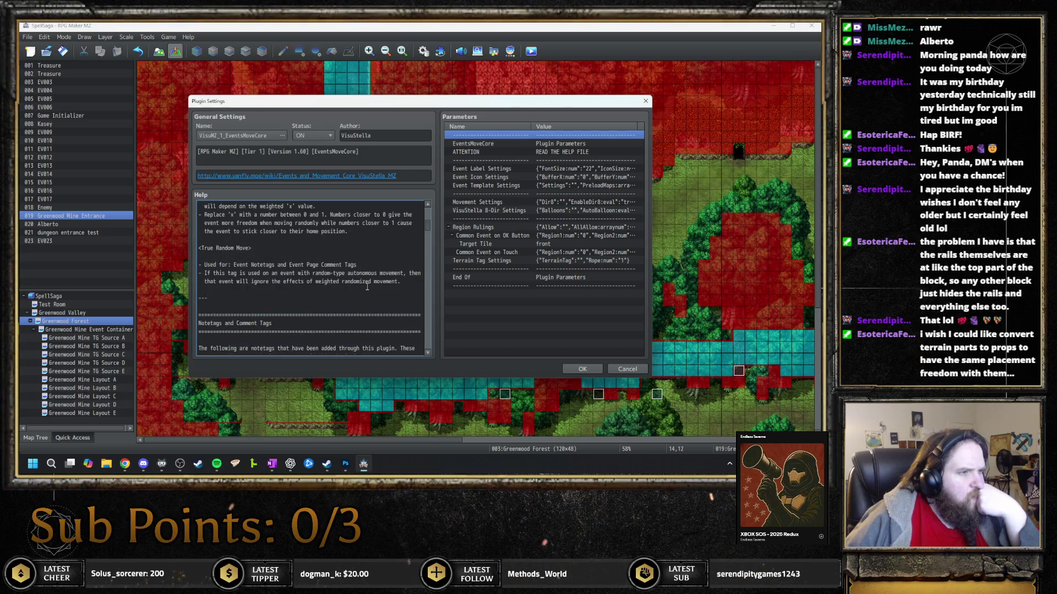
pyautogui.scroll(-2, 367, 287)
pyautogui.scroll(-2, 367, 287)
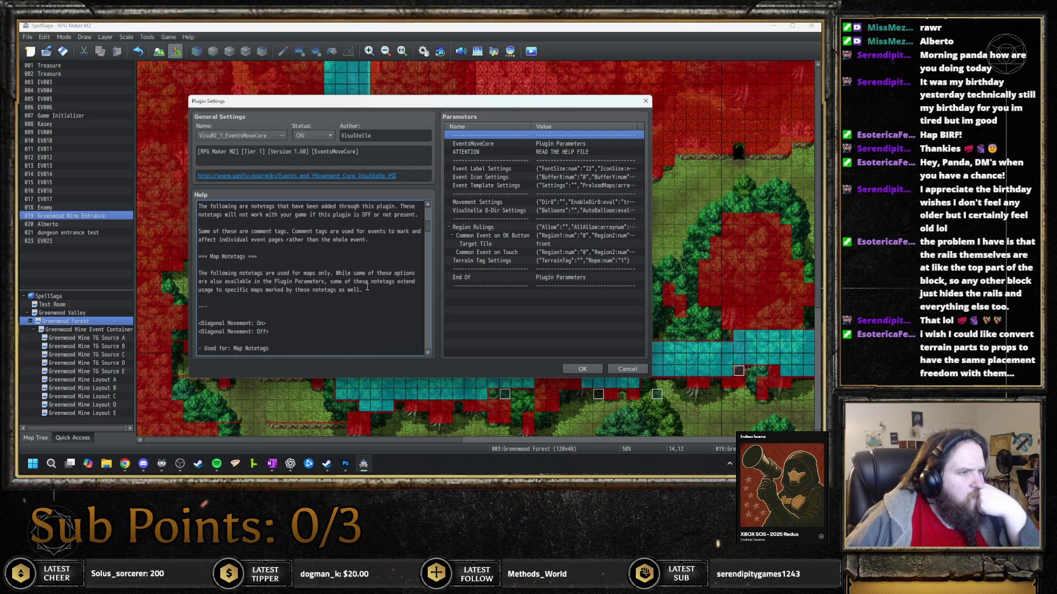
pyautogui.scroll(-6, 367, 287)
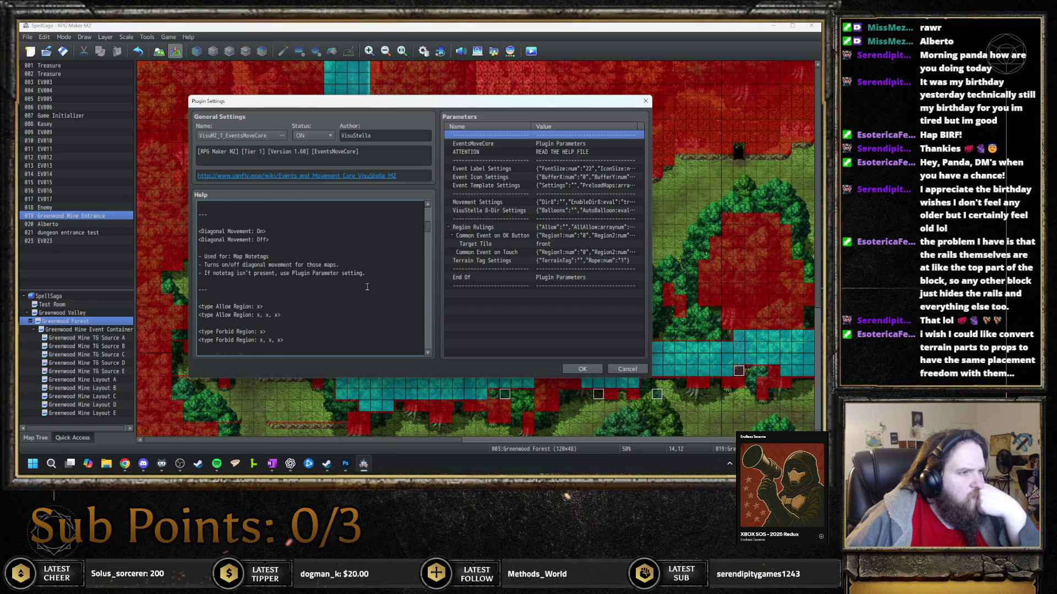
pyautogui.scroll(-2, 367, 287)
pyautogui.scroll(-4, 367, 287)
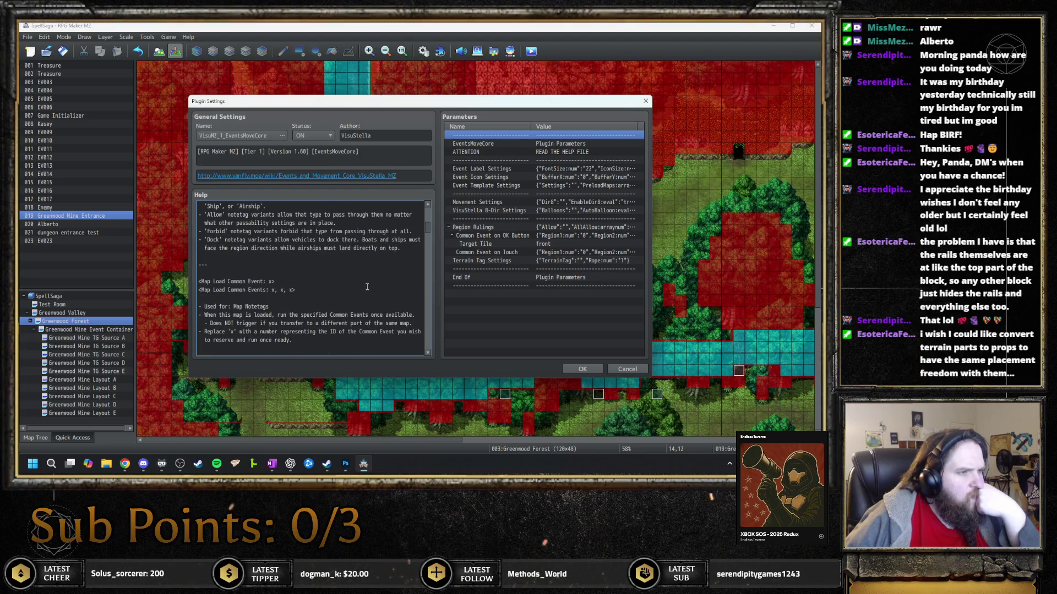
pyautogui.scroll(-2, 367, 286)
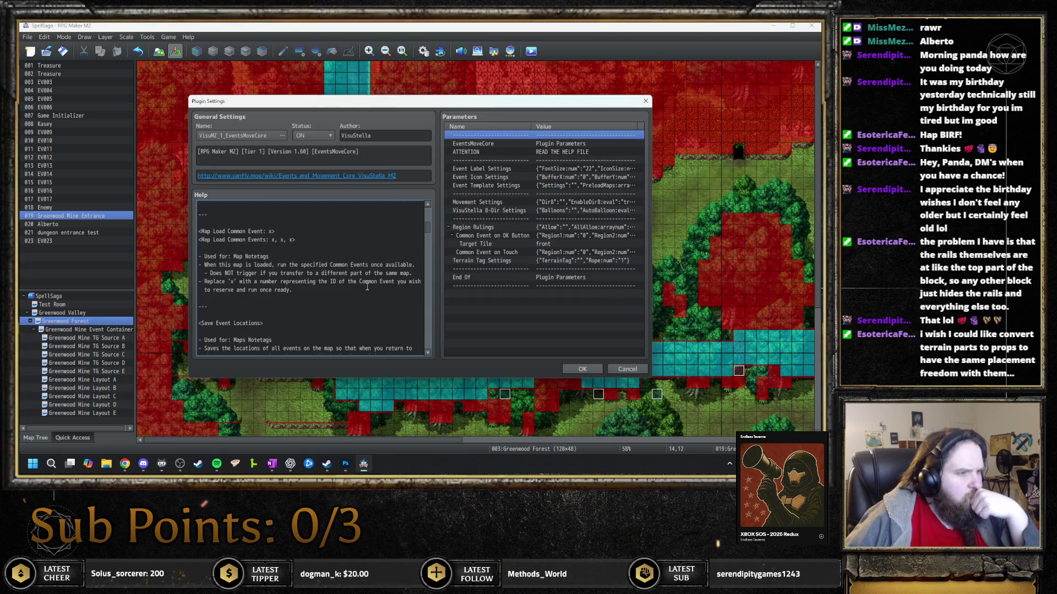
pyautogui.scroll(-4, 367, 287)
pyautogui.scroll(-7, 367, 287)
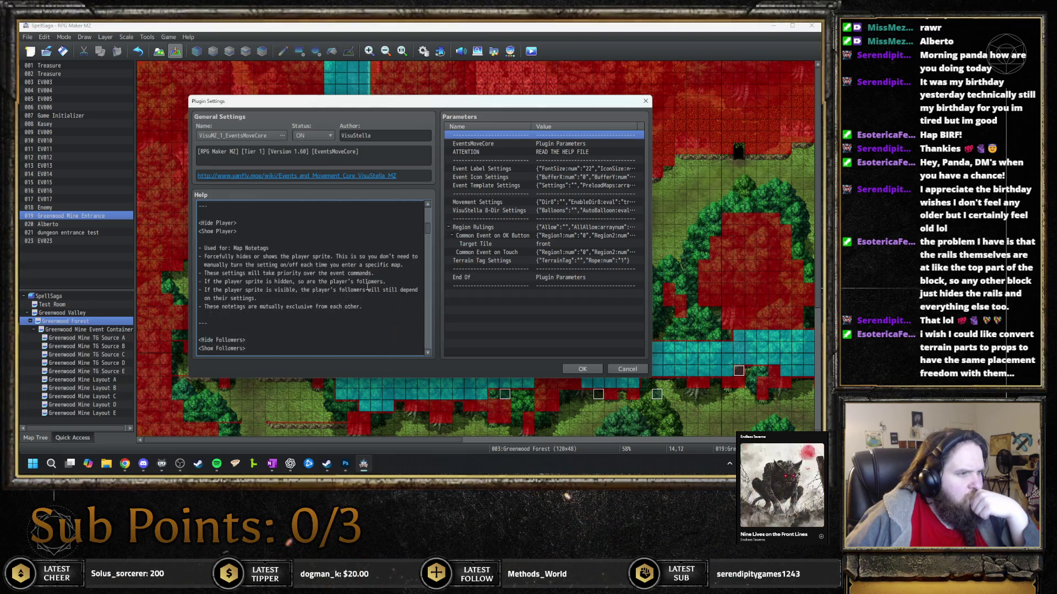
pyautogui.scroll(-1, 367, 287)
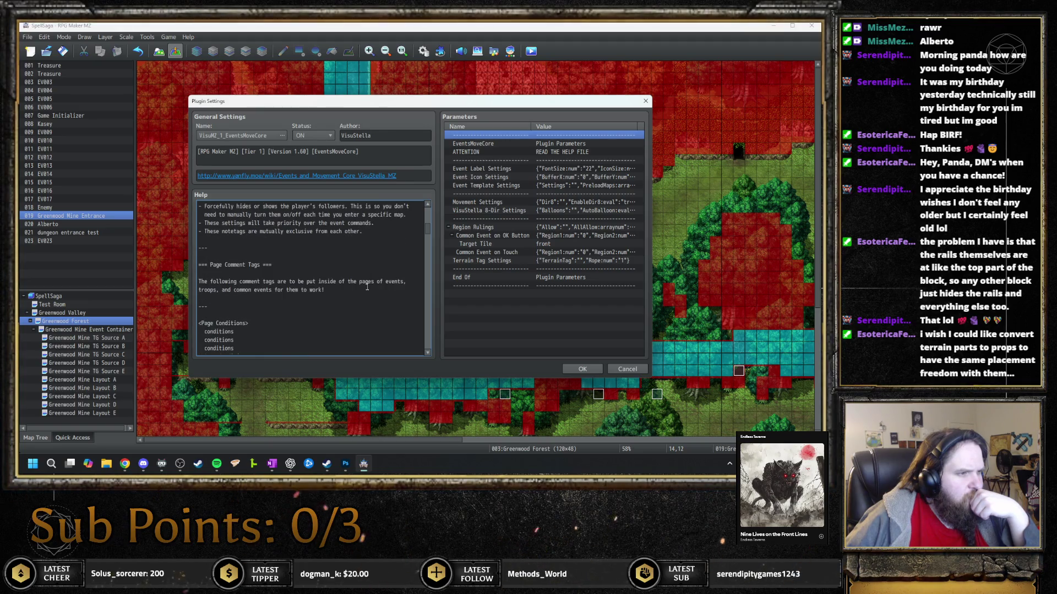
pyautogui.scroll(-2, 367, 287)
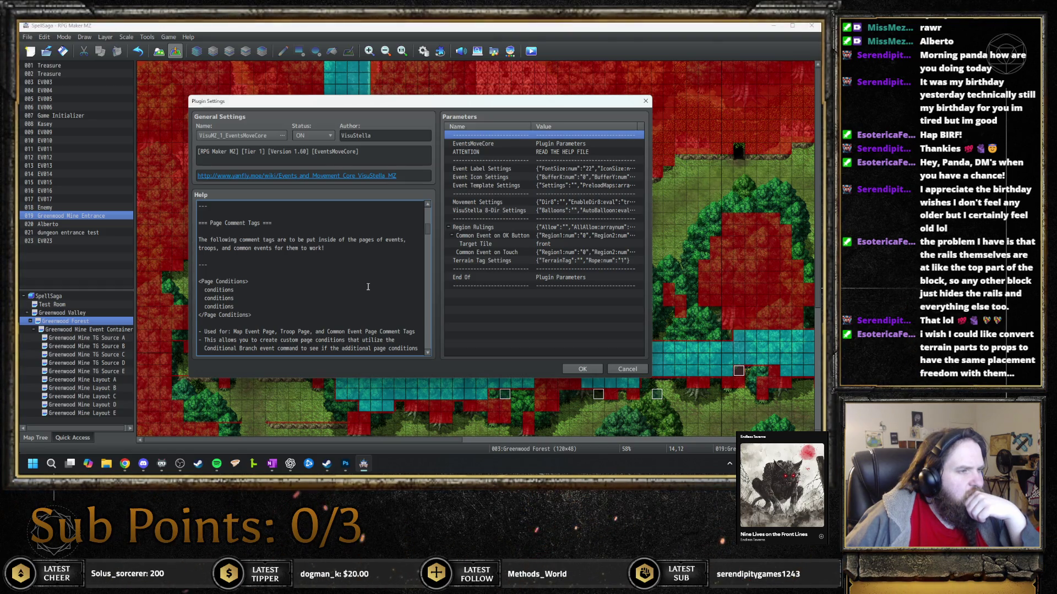
# Scroll the EventsMoveCore help down to the <Conditions Met> tag and its Potion Sword example
pyautogui.scroll(-1, 368, 287)
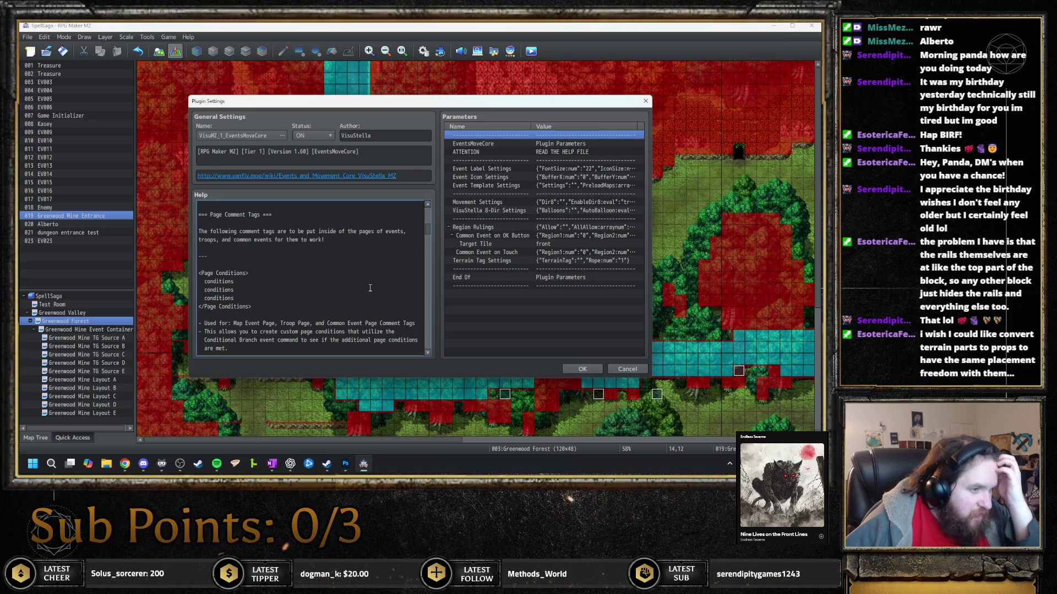
pyautogui.scroll(-1, 370, 288)
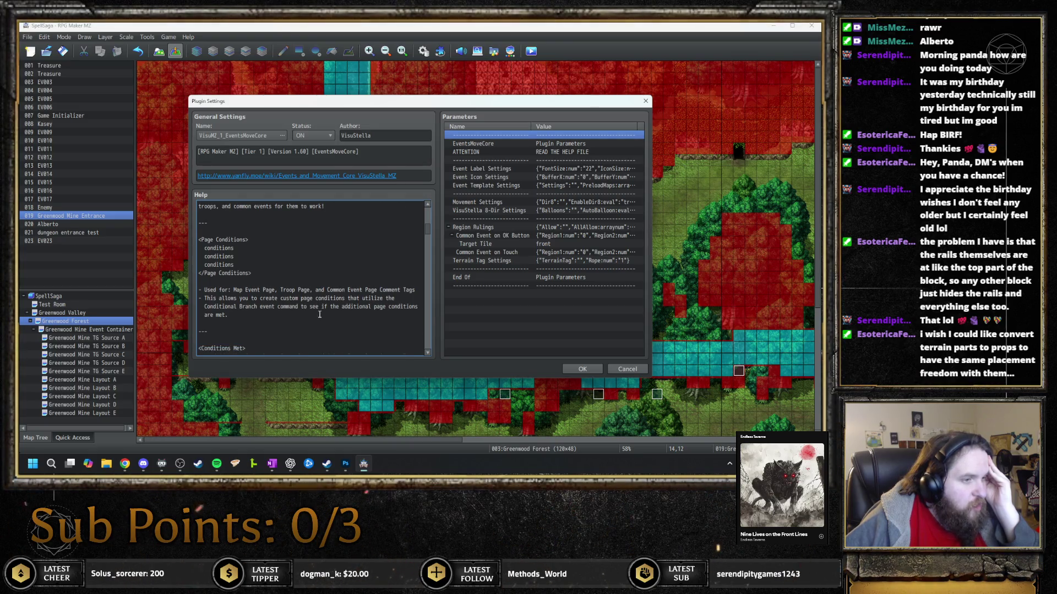
pyautogui.scroll(-1, 316, 314)
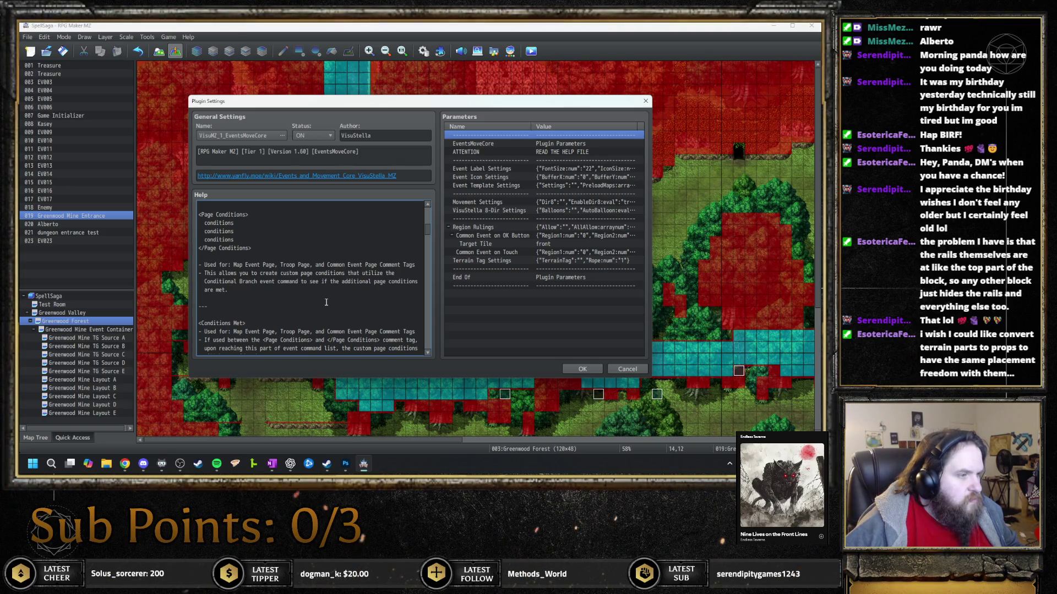
pyautogui.scroll(-1, 326, 302)
pyautogui.scroll(-5, 326, 302)
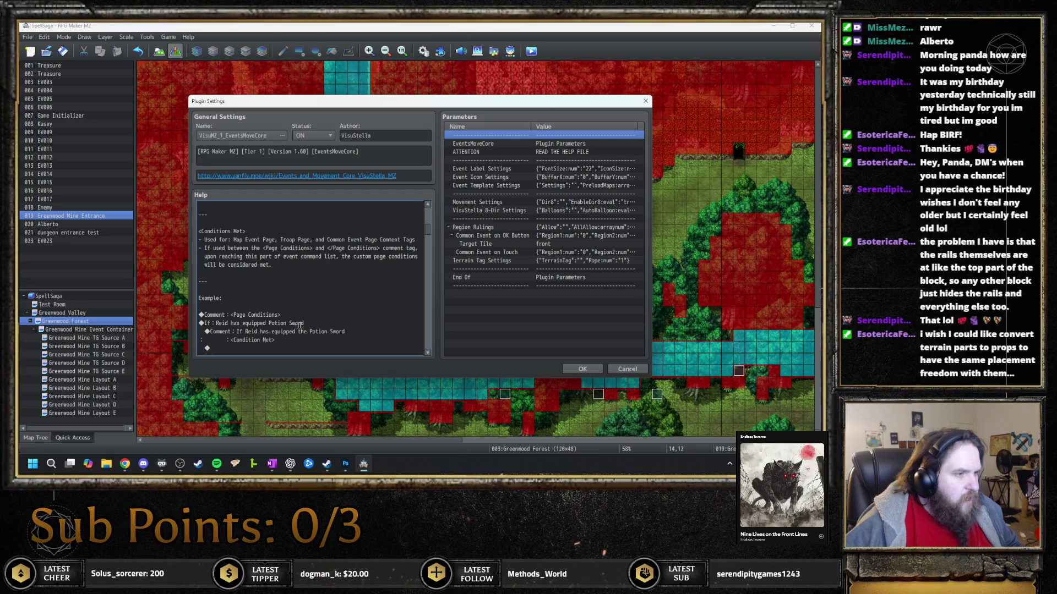
pyautogui.scroll(-1, 305, 322)
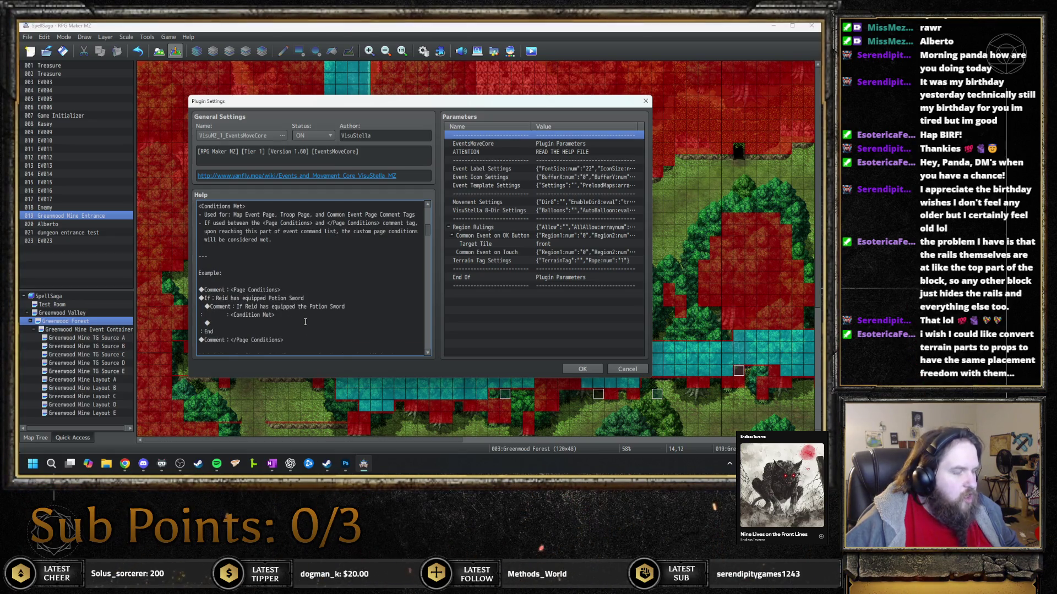
pyautogui.scroll(3, 305, 322)
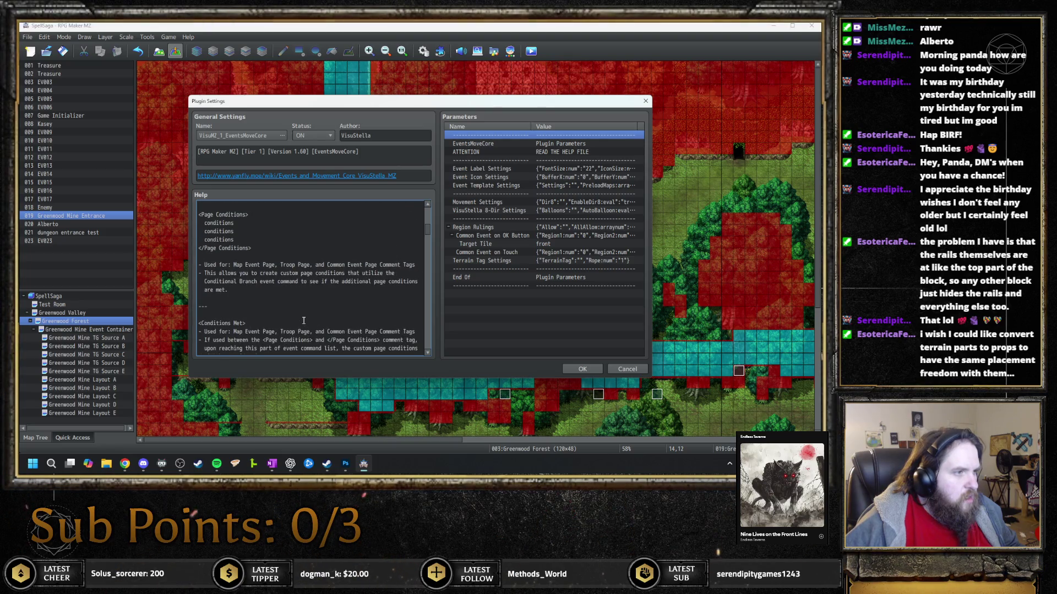
pyautogui.scroll(-2, 304, 320)
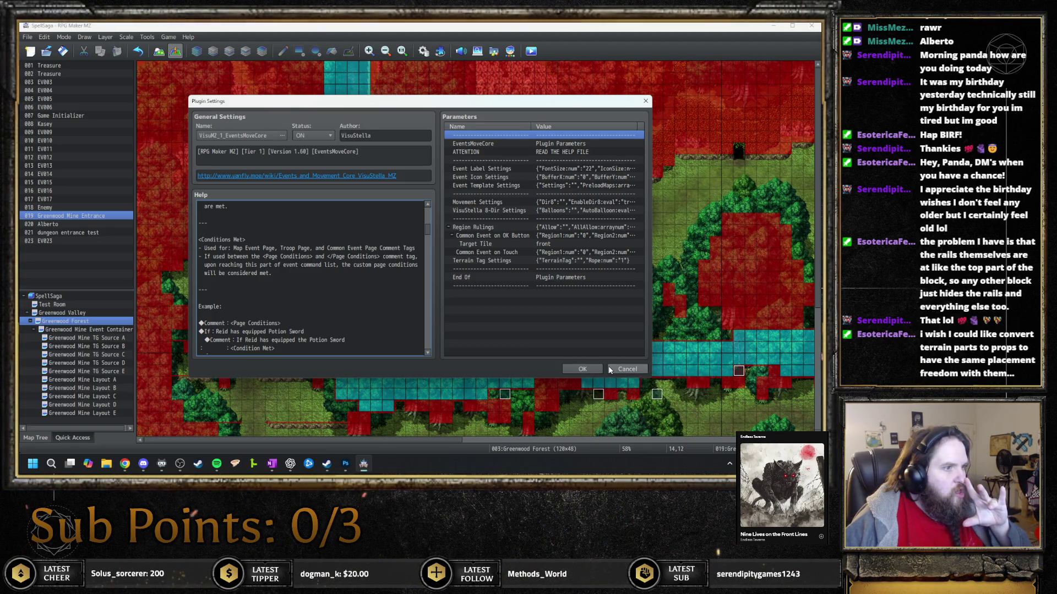
pyautogui.scroll(-1, 293, 329)
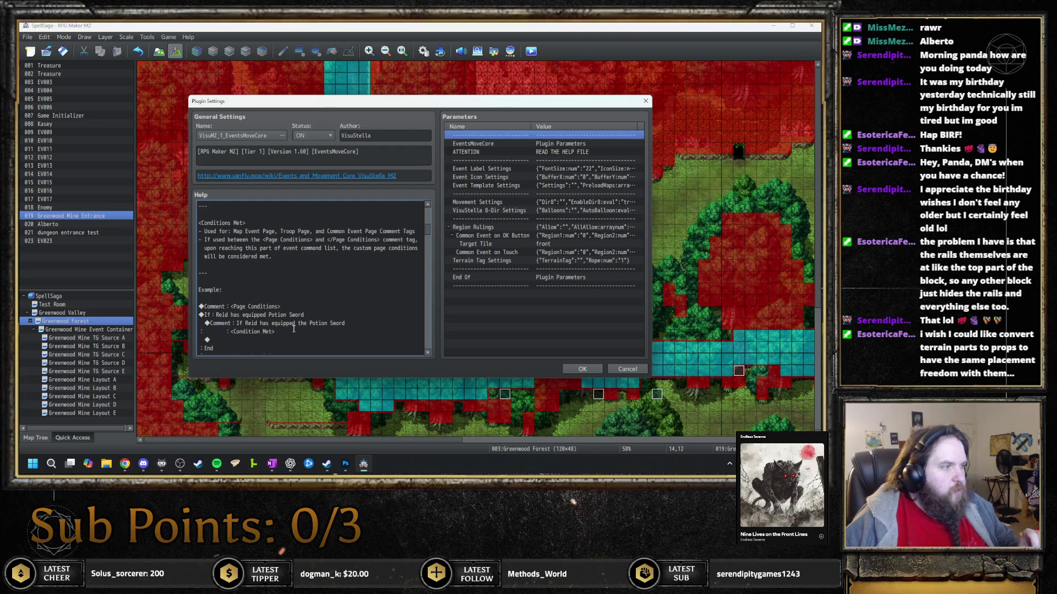
# Reread the EventsMoveCore help, close both plugin windows, and reopen the Greenwood Mine Entrance event
pyautogui.click(626, 369)
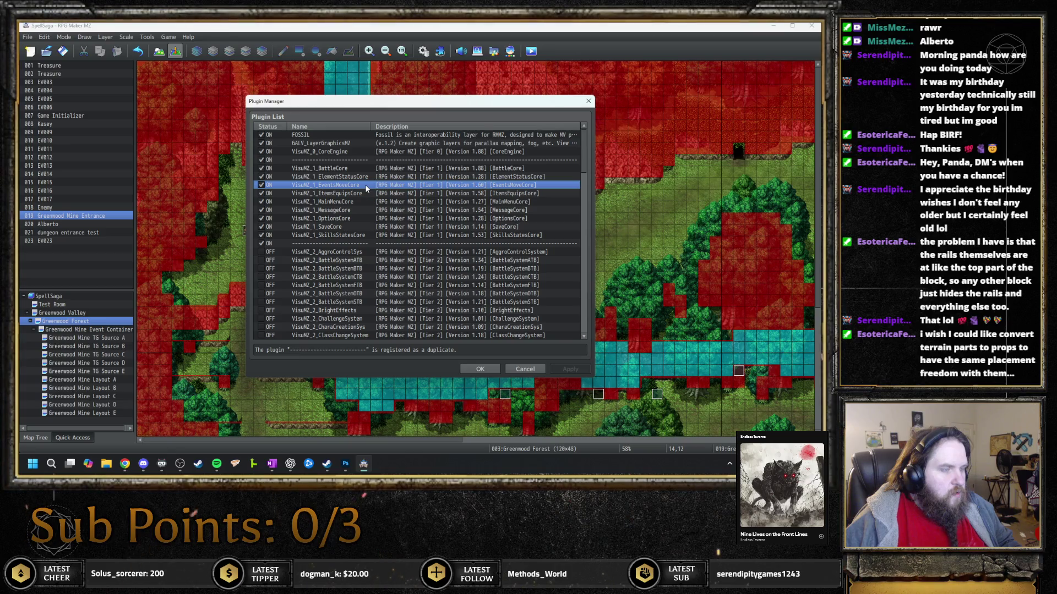
pyautogui.doubleClick(365, 185)
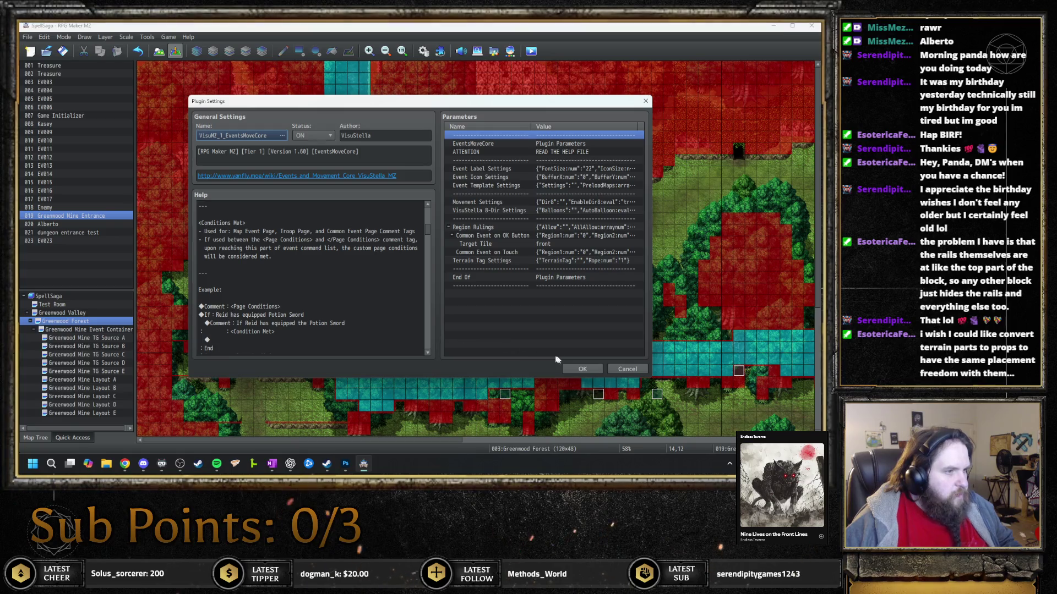
pyautogui.click(622, 370)
pyautogui.click(466, 365)
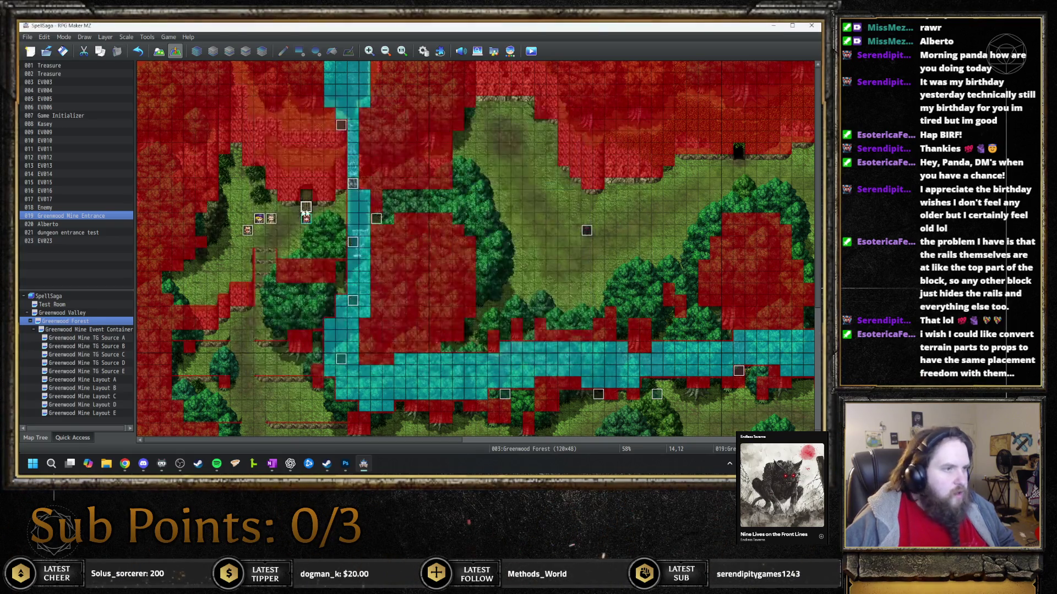
pyautogui.doubleClick(306, 208)
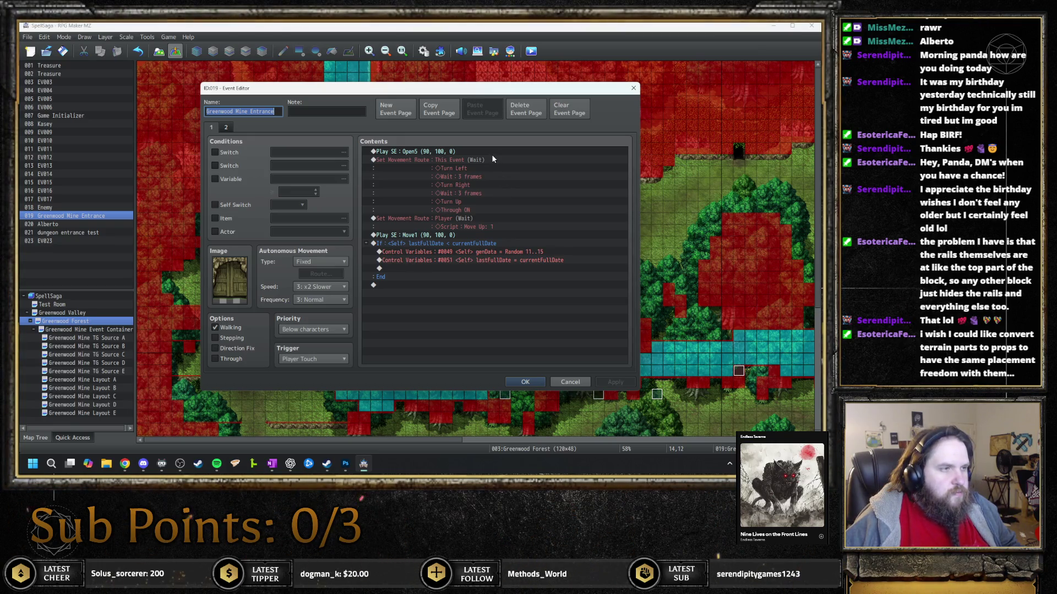
# Insert a '<Page Conditions>' comment at the top of the event's command list, then save and close the event
pyautogui.doubleClick(489, 157)
pyautogui.press('Escape')
pyautogui.press('Insert')
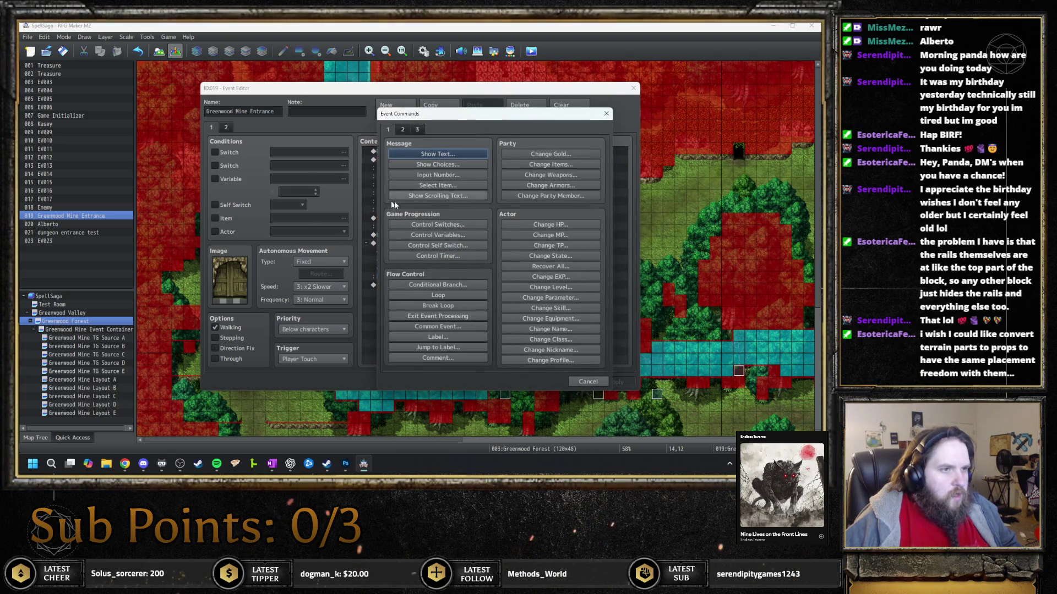
pyautogui.click(405, 130)
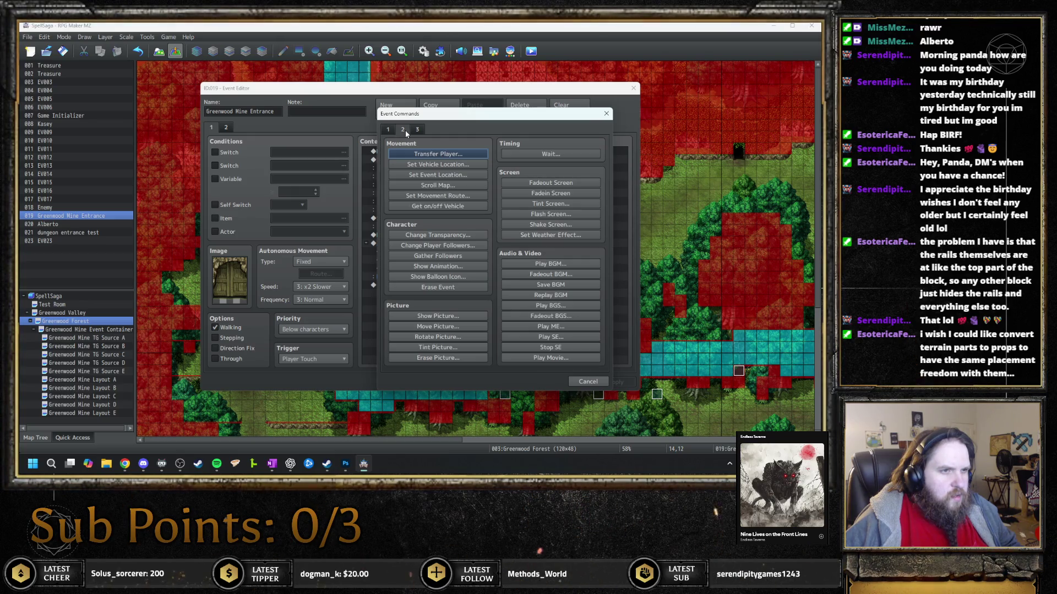
pyautogui.click(417, 129)
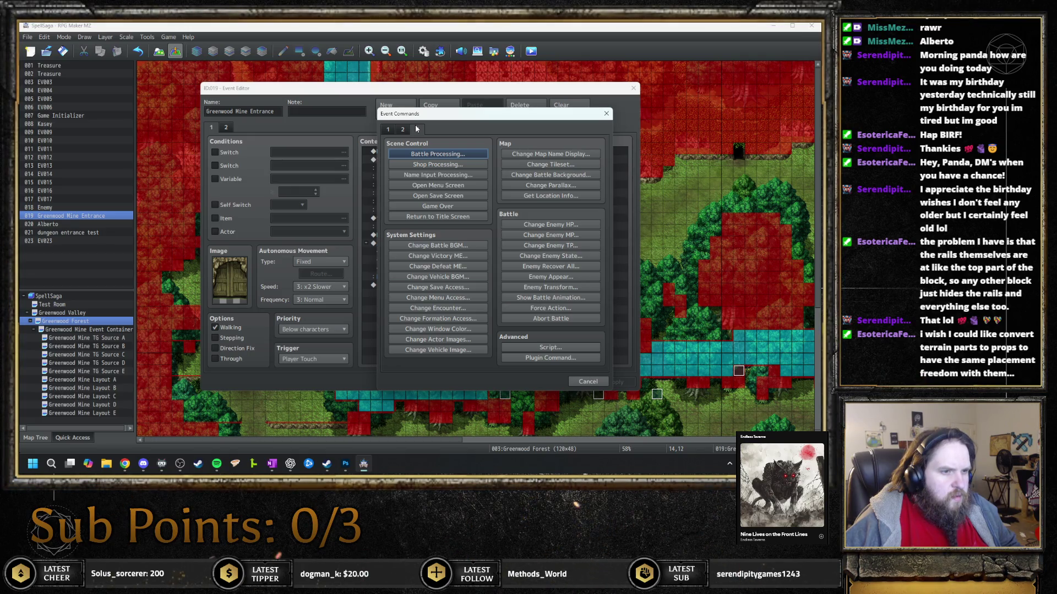
pyautogui.click(389, 130)
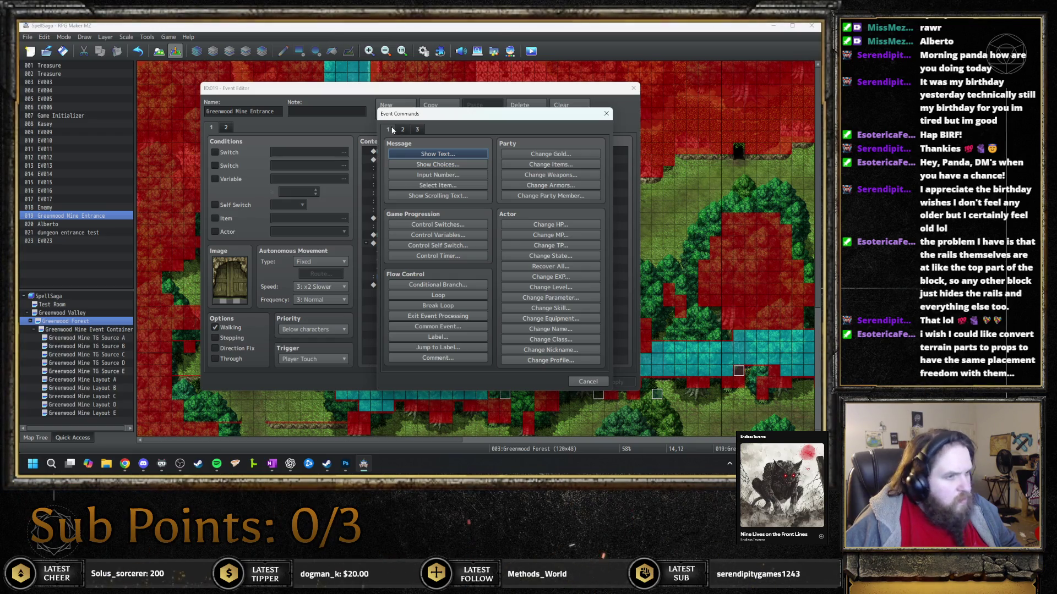
pyautogui.click(457, 358)
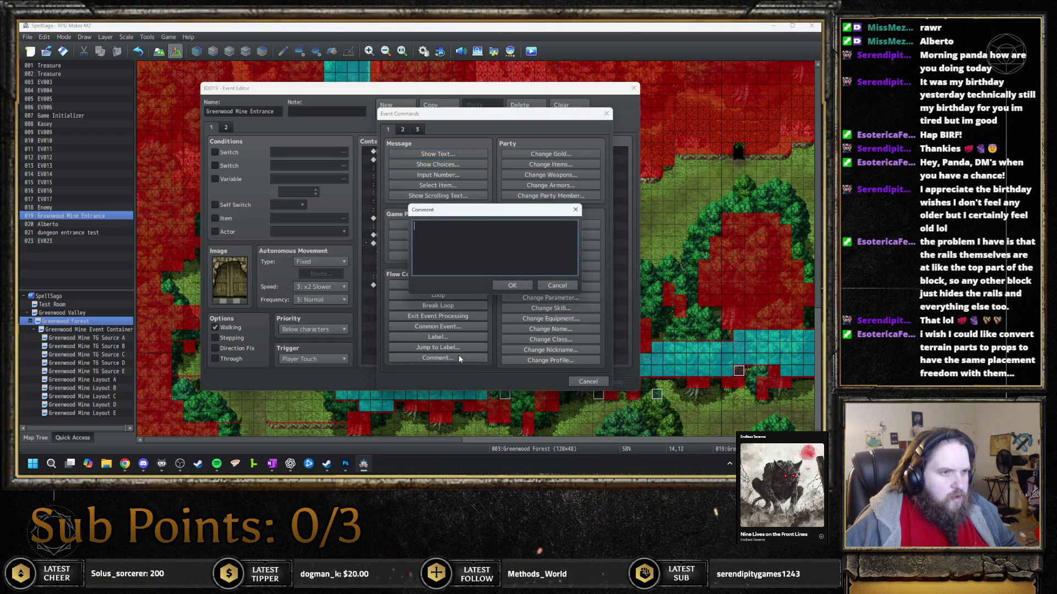
pyautogui.write('<Page C')
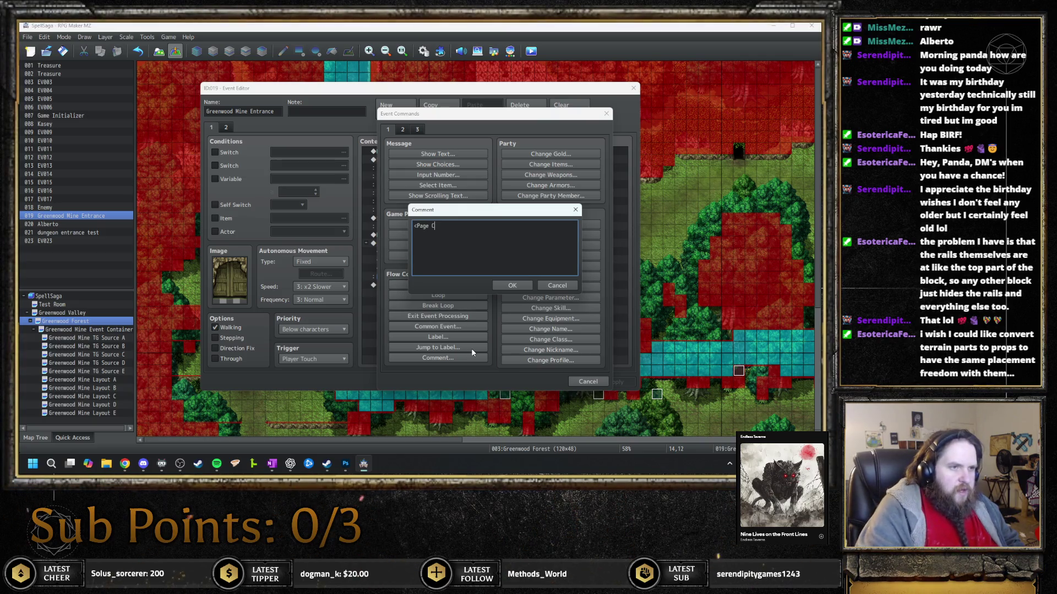
pyautogui.write('onditions>')
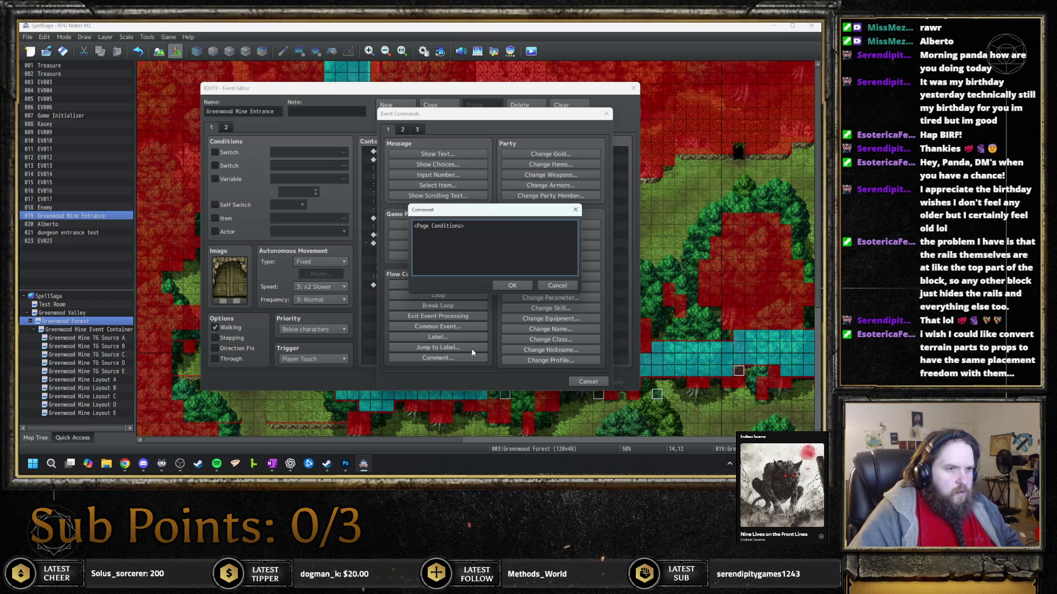
pyautogui.hotkey('ctrl', 'Return')
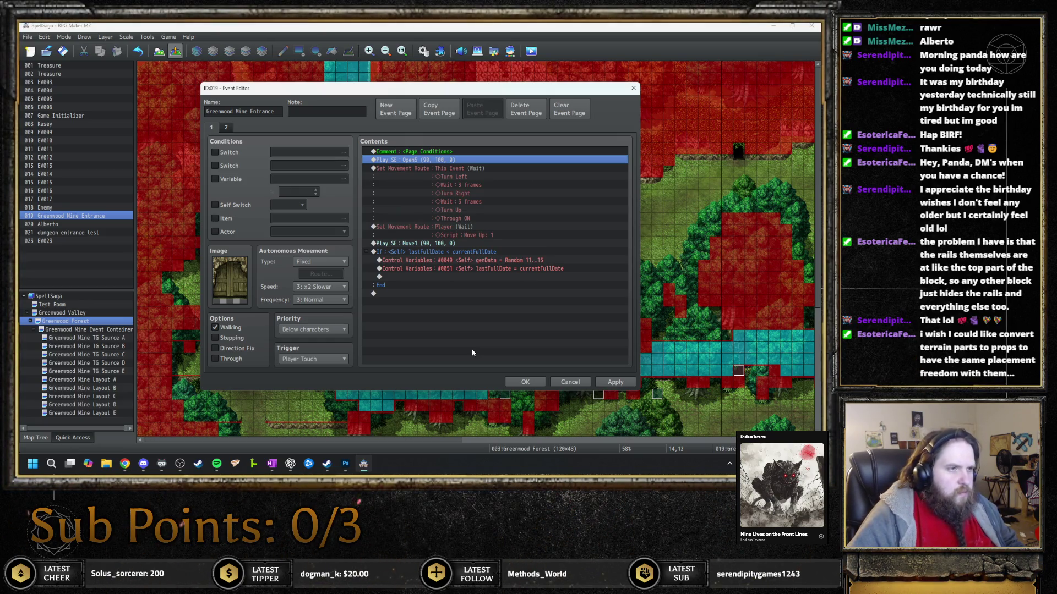
pyautogui.hotkey('ctrl', 'Return')
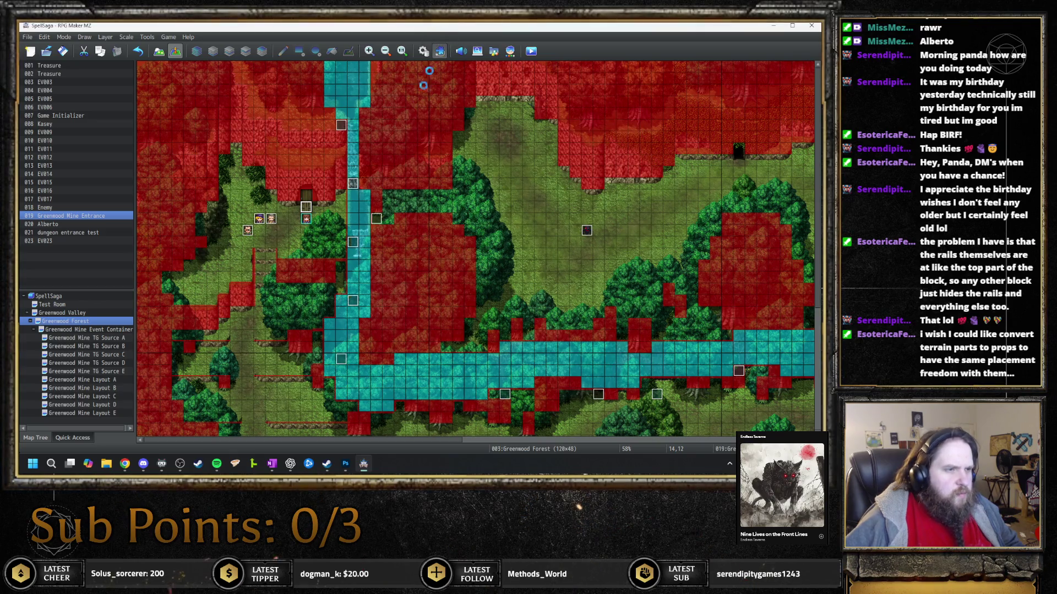
pyautogui.doubleClick(342, 184)
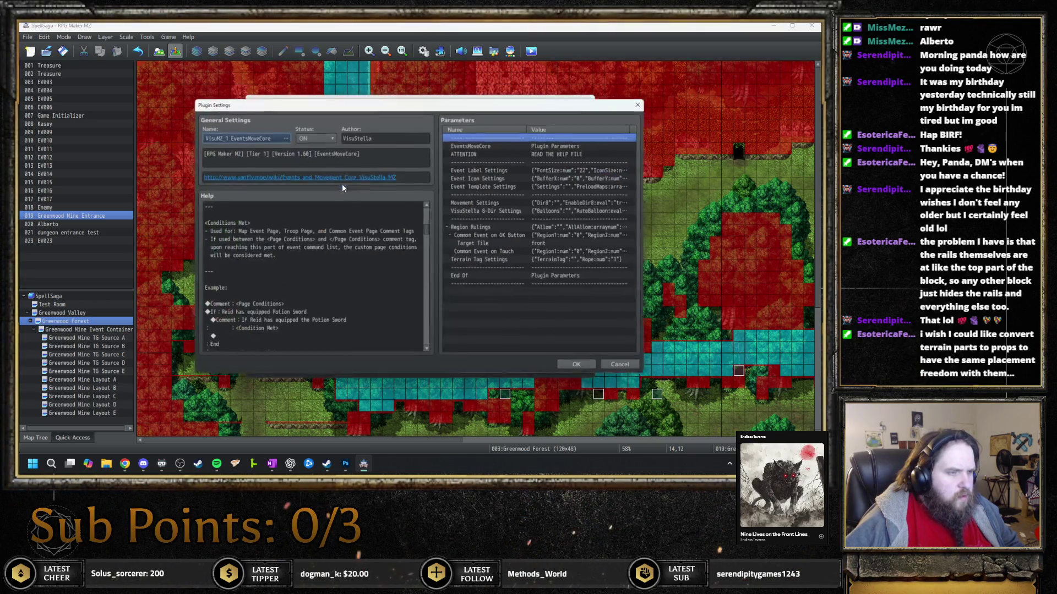
pyautogui.scroll(-1, 329, 274)
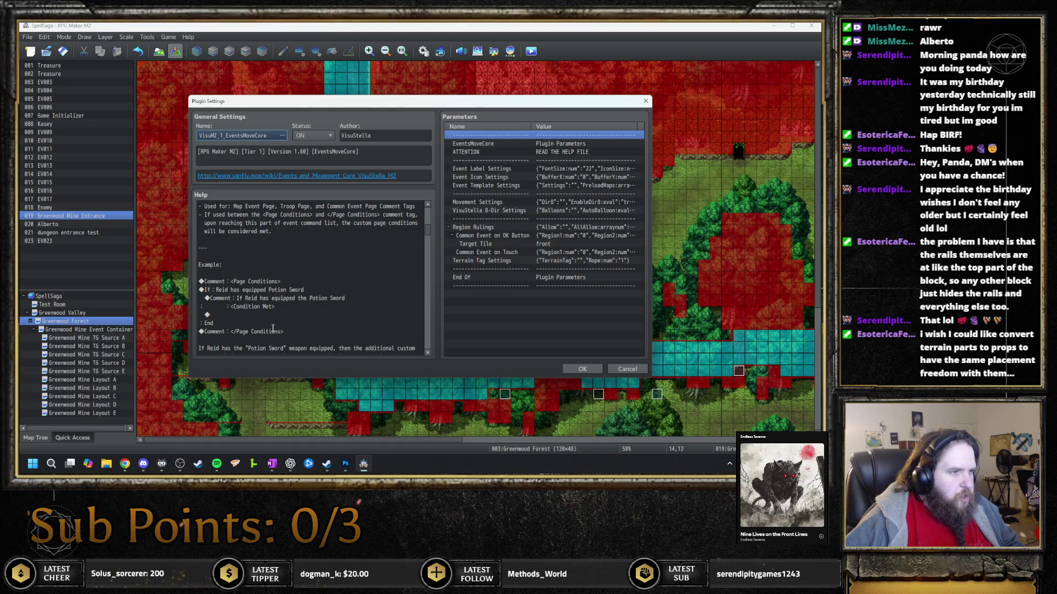
pyautogui.press('Escape')
pyautogui.press('Escape')
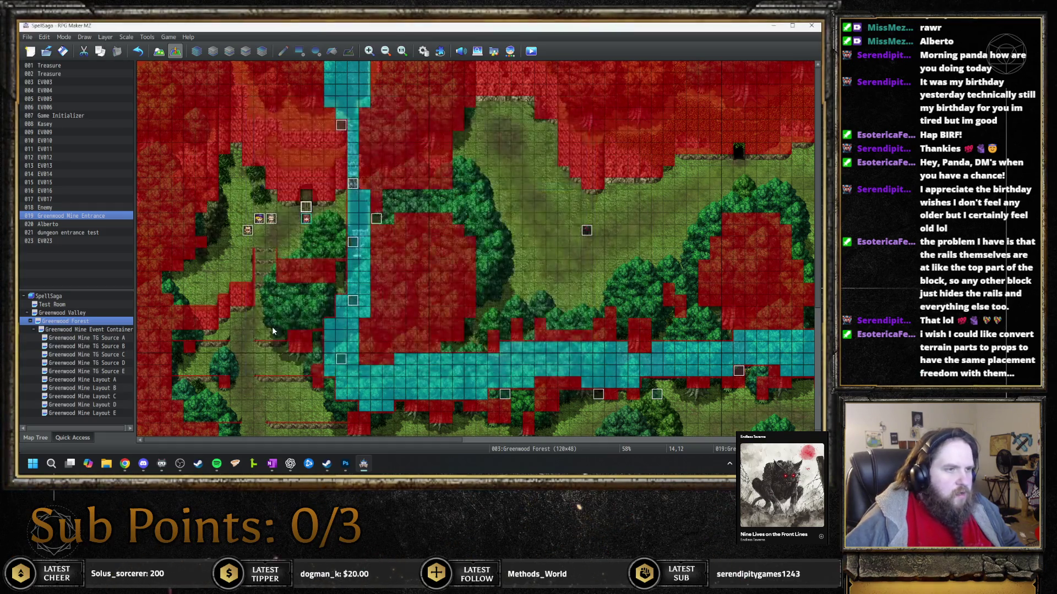
# Duplicate the <Page Conditions> comment and edit the copy to read '</Page Conditions>'
pyautogui.doubleClick(306, 207)
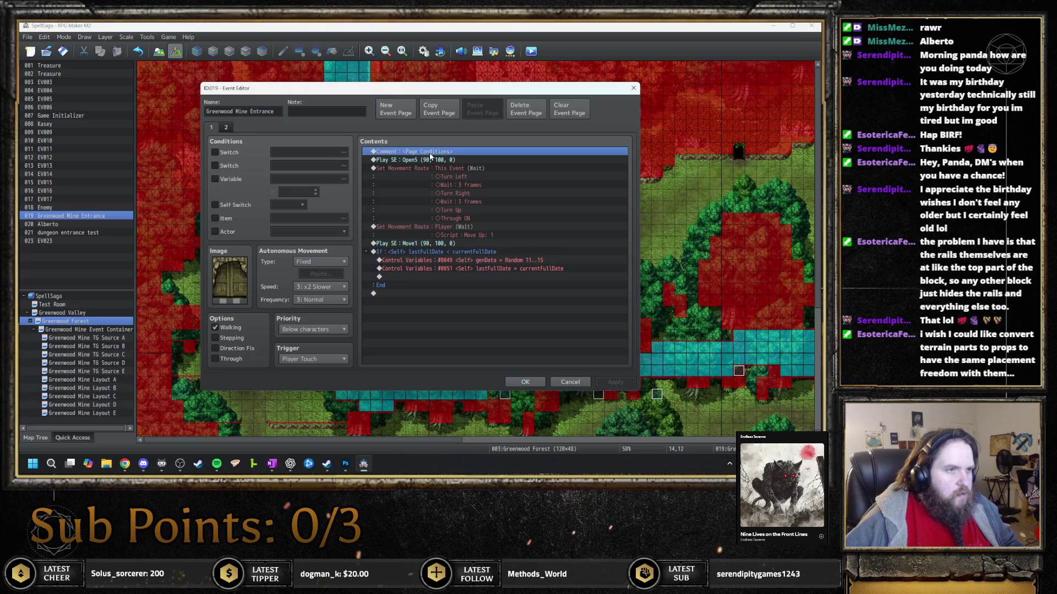
pyautogui.hotkey('ctrl', 'c')
pyautogui.hotkey('ctrl', 'v')
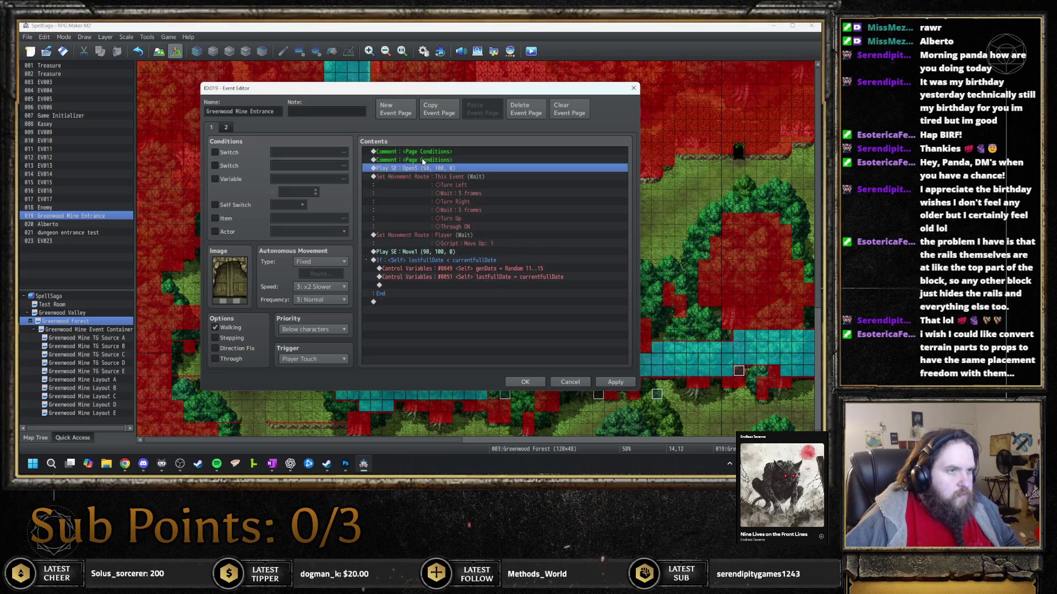
pyautogui.doubleClick(421, 162)
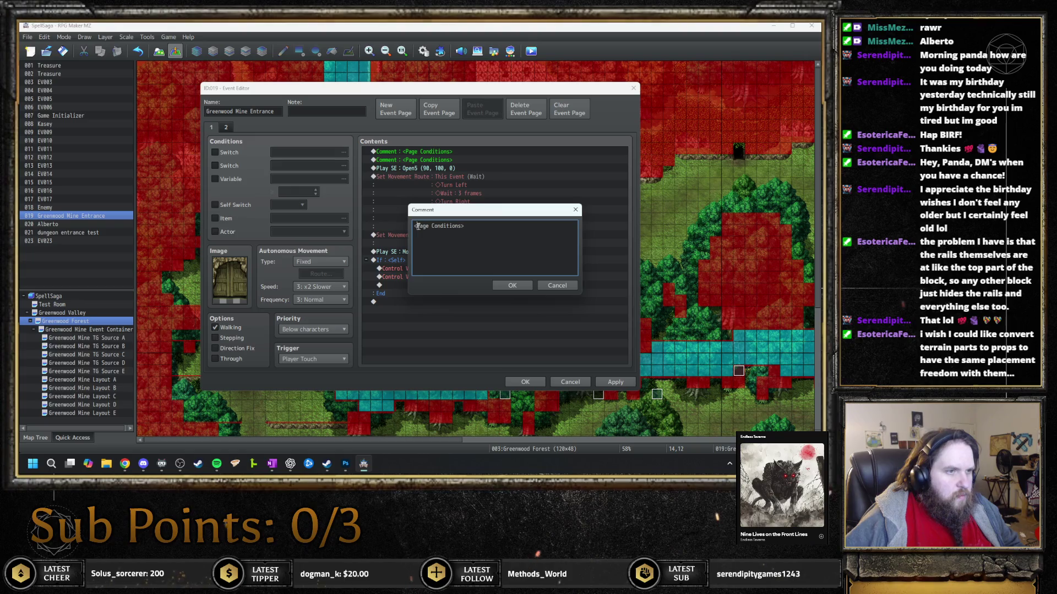
pyautogui.write('/')
pyautogui.hotkey('ctrl', 'Return')
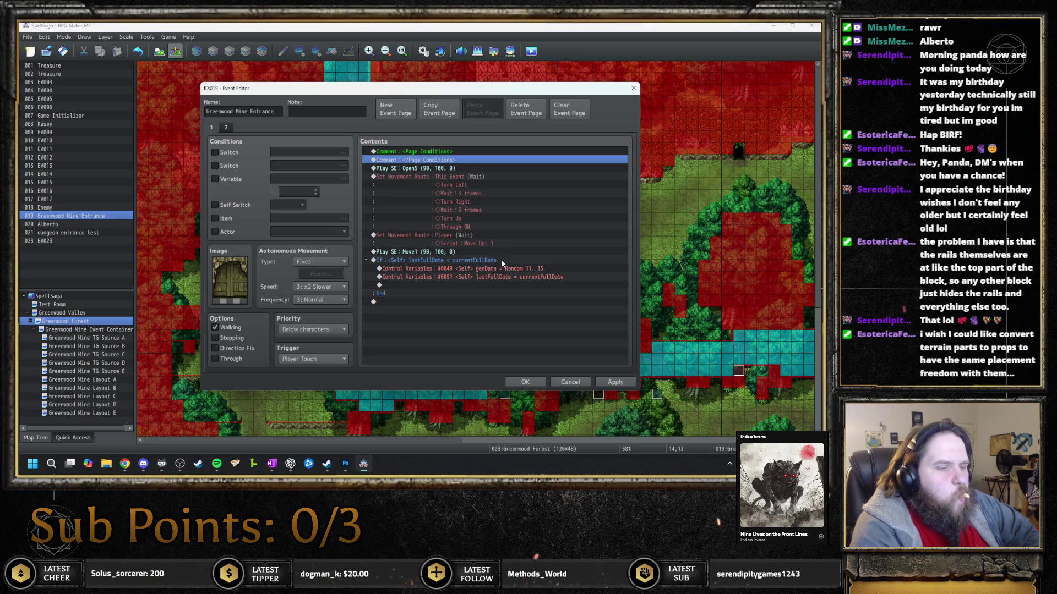
pyautogui.press('Insert')
pyautogui.click(438, 358)
pyautogui.click(557, 285)
pyautogui.click(587, 381)
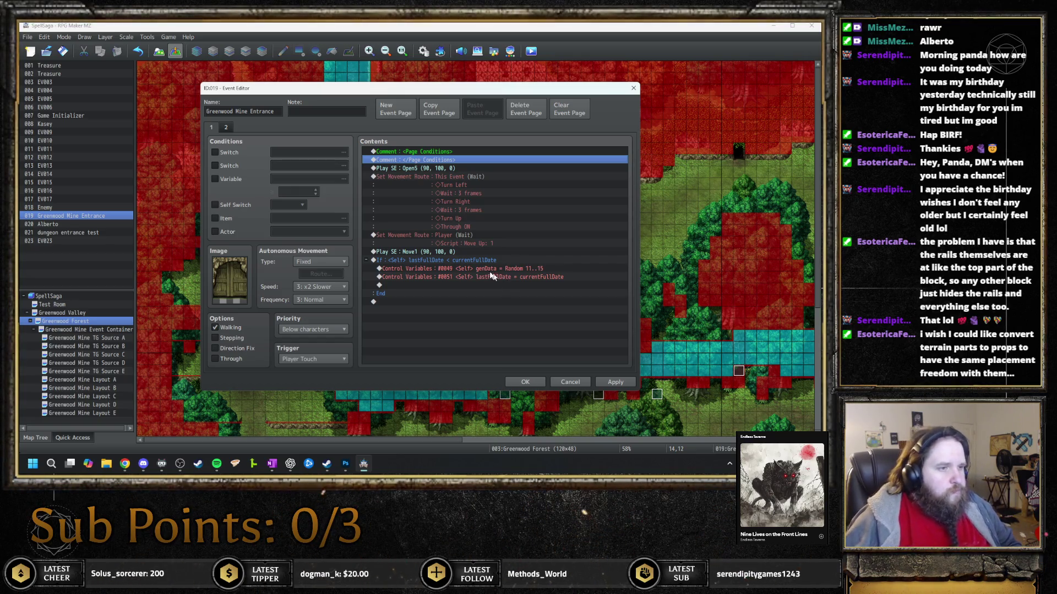
pyautogui.click(477, 260)
pyautogui.click(443, 159)
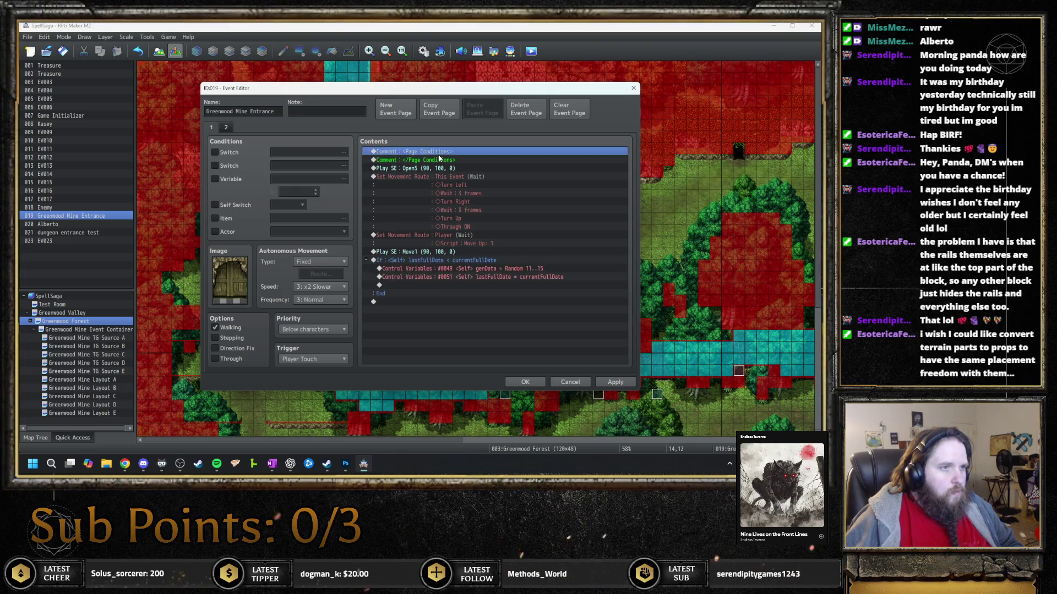
# Paste the lastFullDate < currentFullDate If block above </Page Conditions>, removing the extra copy and its Control Variables lines
pyautogui.hotkey('ctrl', 'v')
pyautogui.hotkey('ctrl', 'v')
pyautogui.click(450, 167)
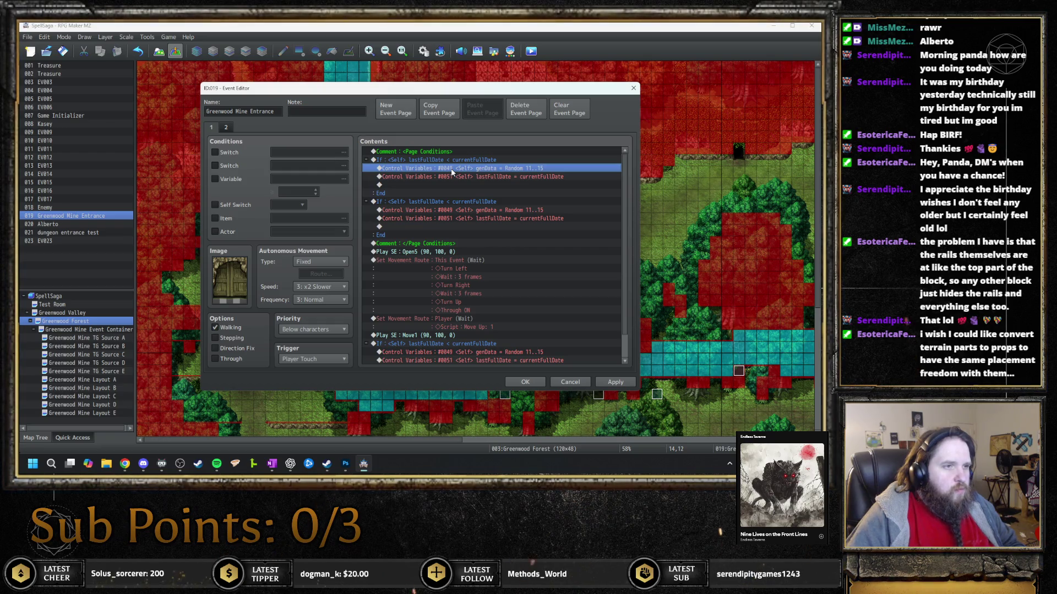
pyautogui.click(436, 202)
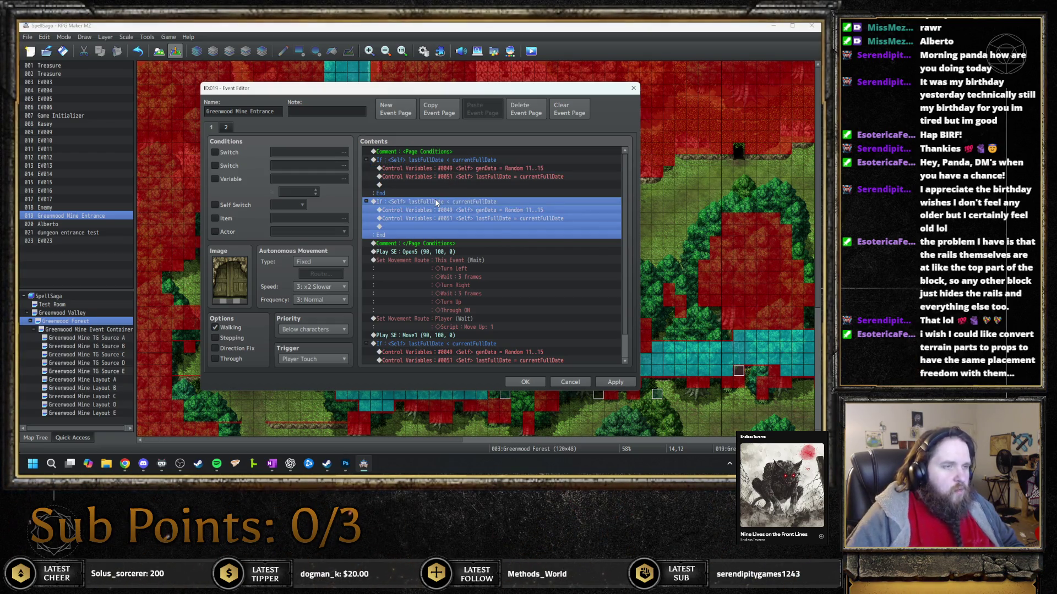
pyautogui.press('Delete')
pyautogui.press('Up')
pyautogui.press('Up')
pyautogui.press('Up')
pyautogui.press('Delete')
pyautogui.press('Up')
pyautogui.press('Delete')
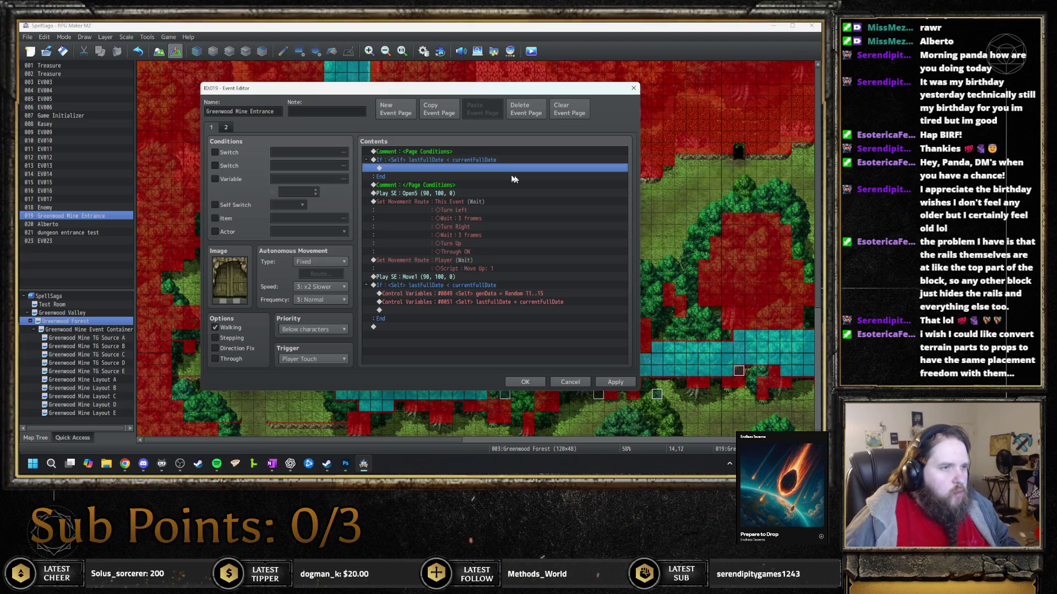
pyautogui.click(444, 152)
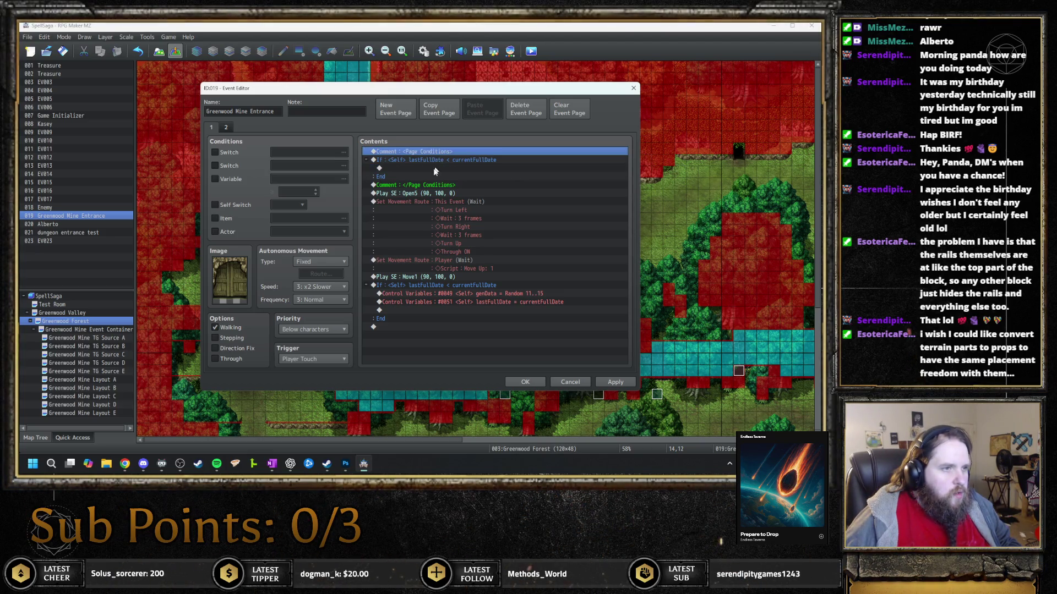
# Paste the Page Conditions block onto page 2 and change its date check to lastFullDate = currentFullDate
pyautogui.click(227, 126)
pyautogui.hotkey('ctrl', 'v')
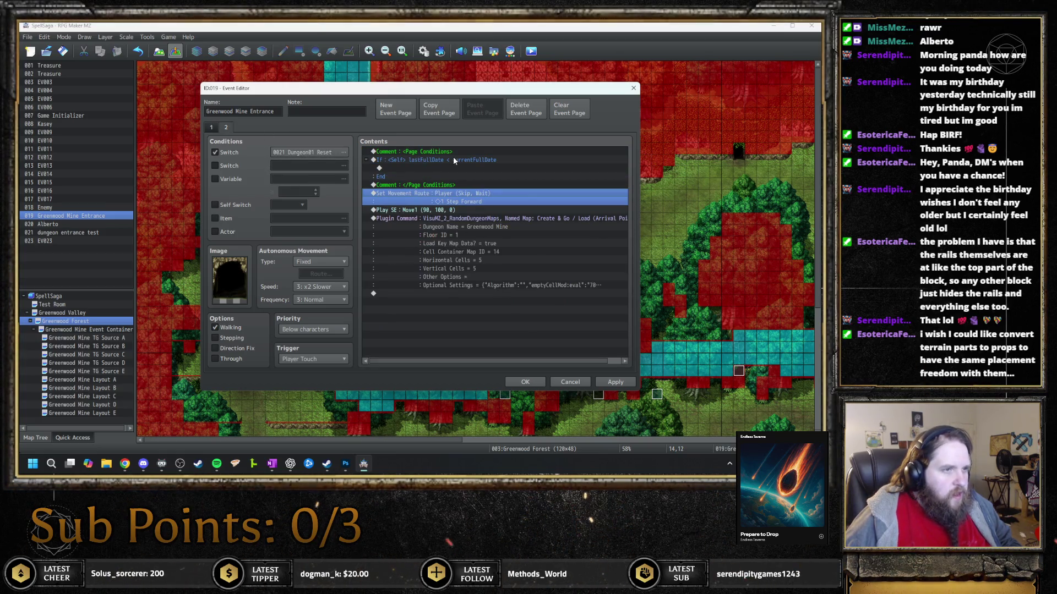
pyautogui.doubleClick(442, 158)
pyautogui.click(547, 215)
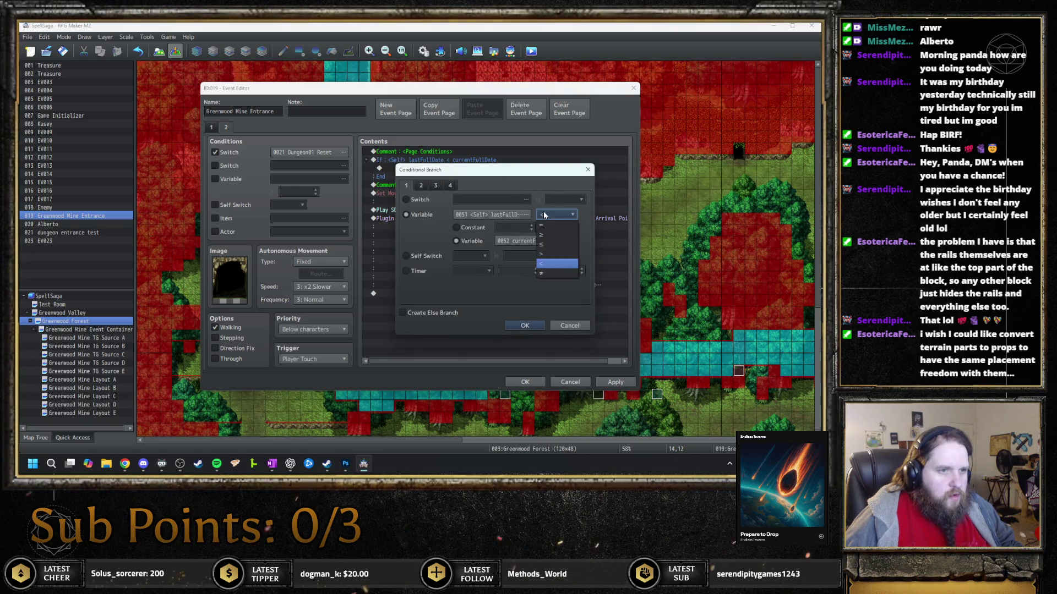
pyautogui.click(549, 227)
pyautogui.click(525, 324)
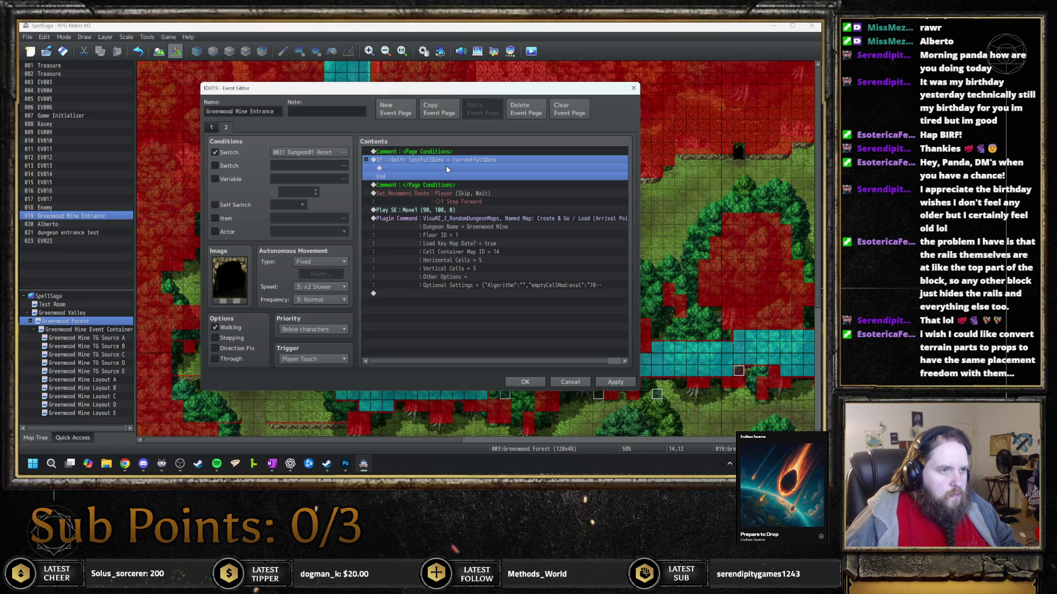
# Delete the dungeon plugin command from the cave page, then return to the door page
pyautogui.click(460, 219)
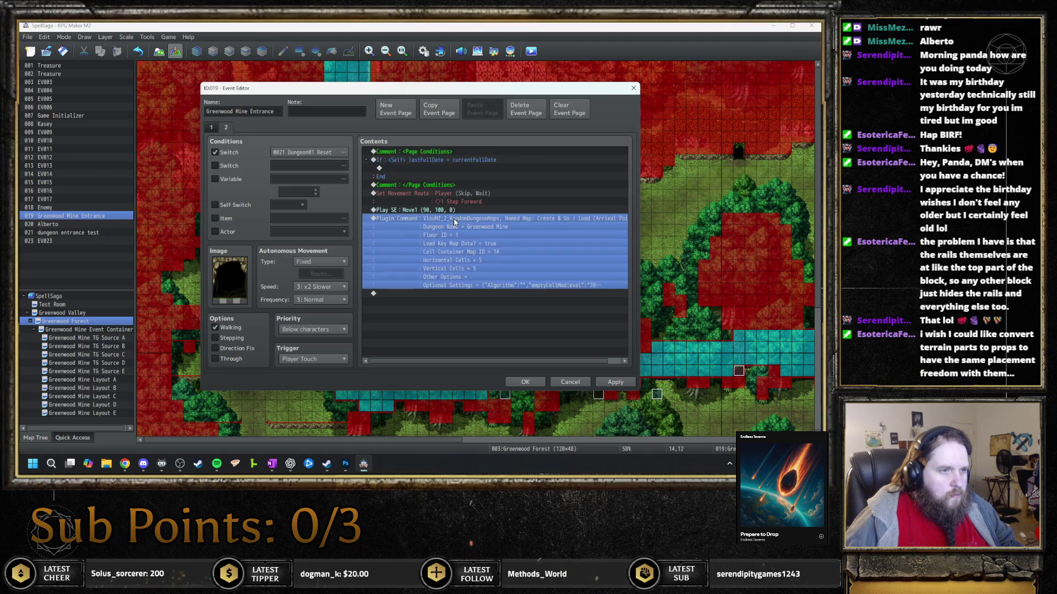
pyautogui.press('Delete')
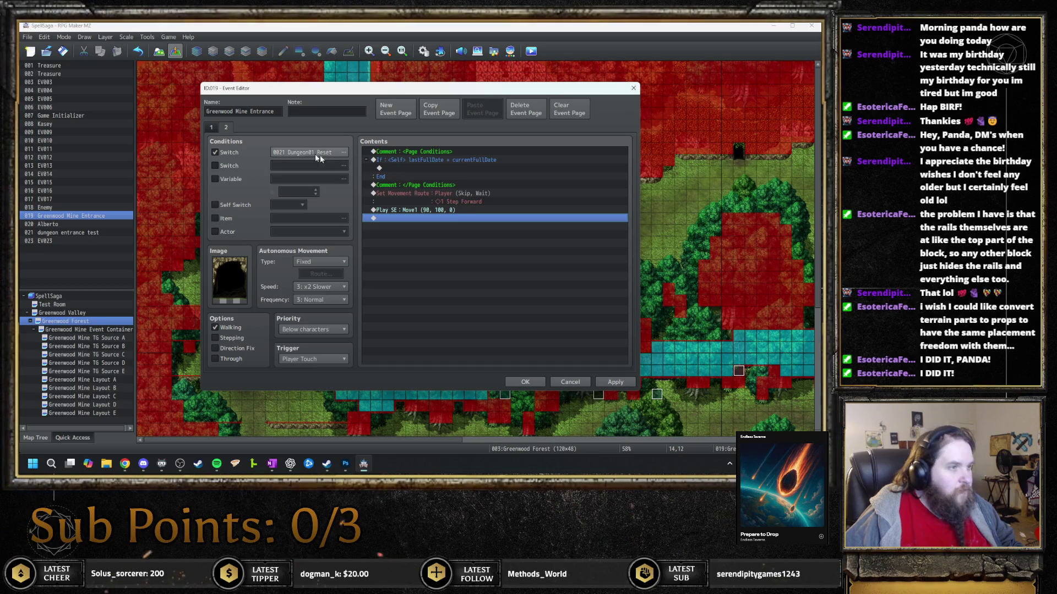
pyautogui.click(223, 128)
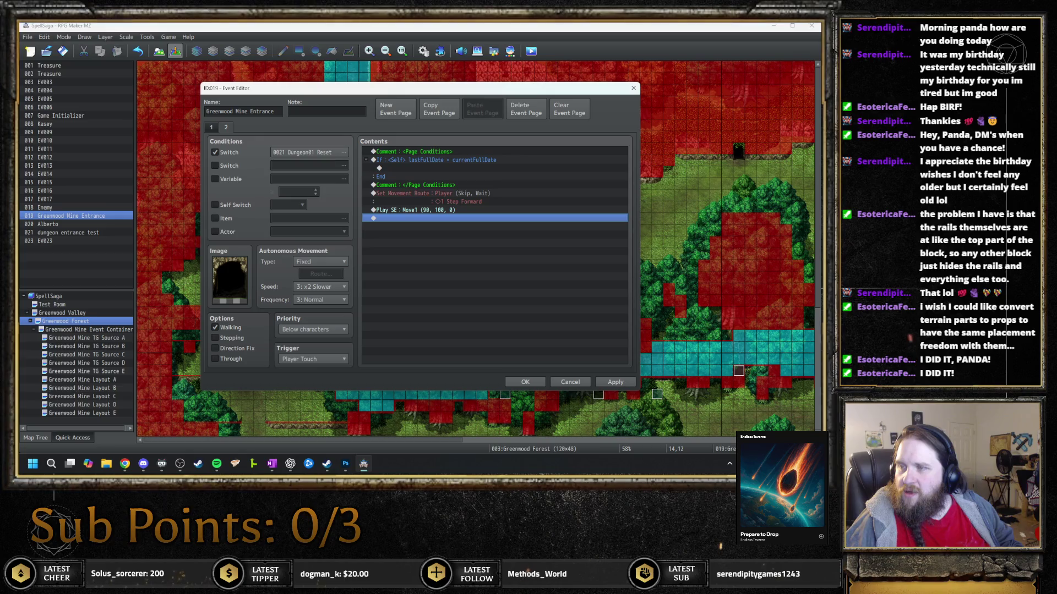
pyautogui.hotkey('alt', 'Tab')
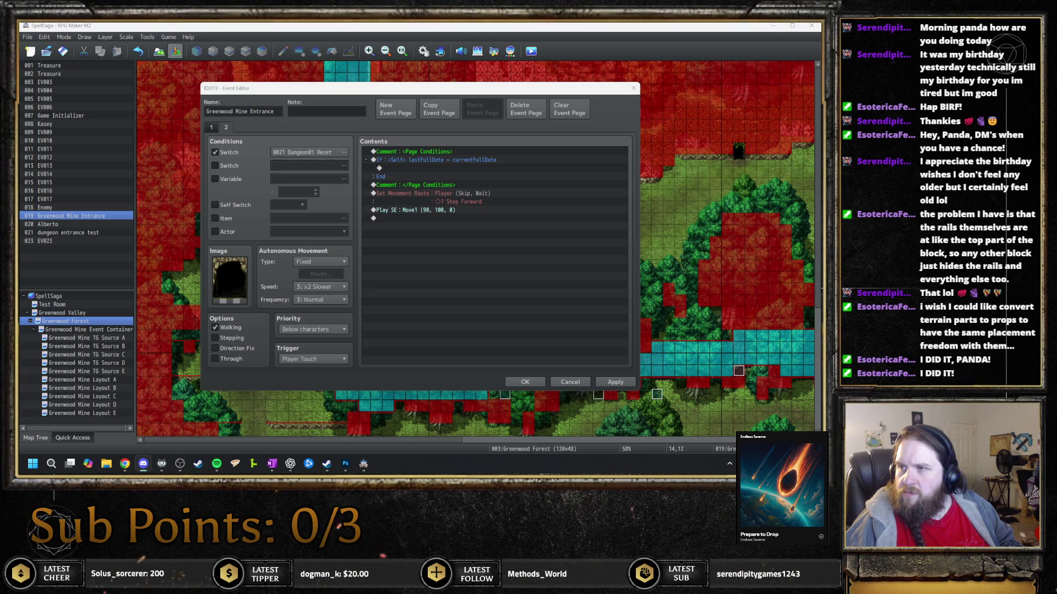
pyautogui.click(209, 128)
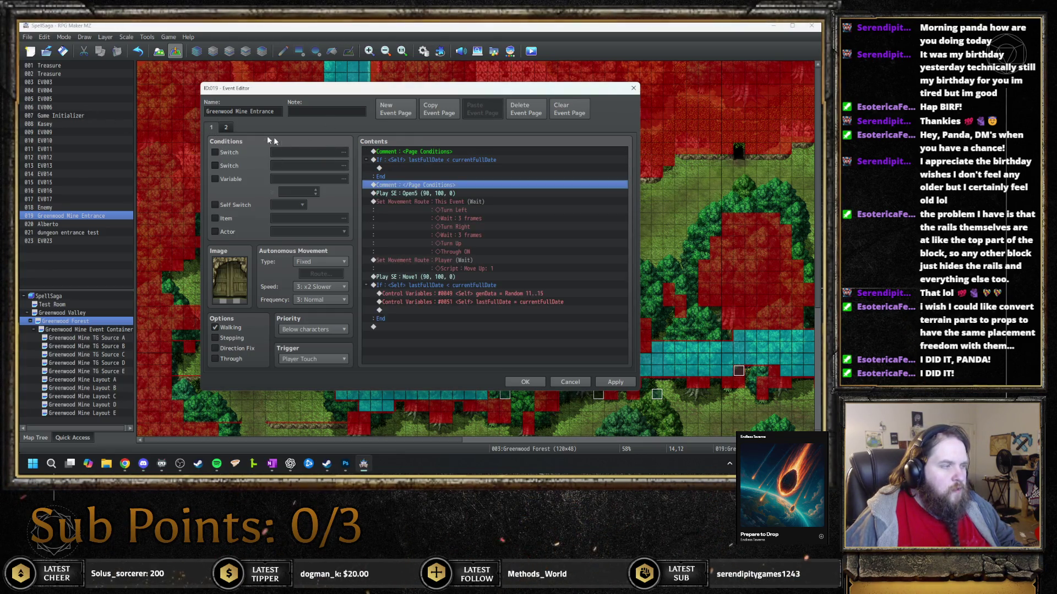
# Uncheck the 0021 Dungeon01 Reset switch condition on page 2, then go back to page 1
pyautogui.click(230, 125)
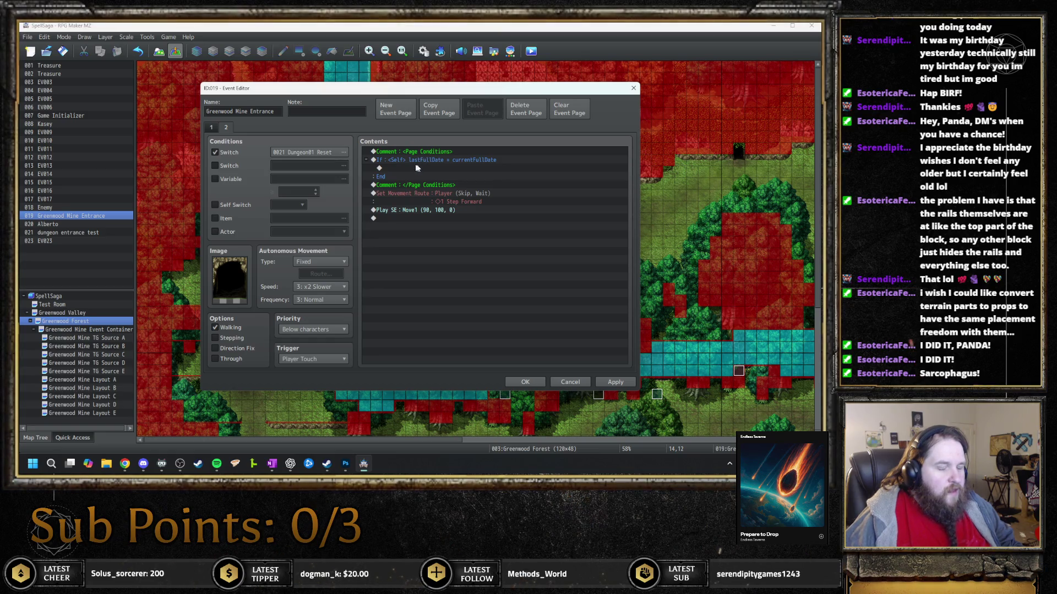
pyautogui.click(219, 151)
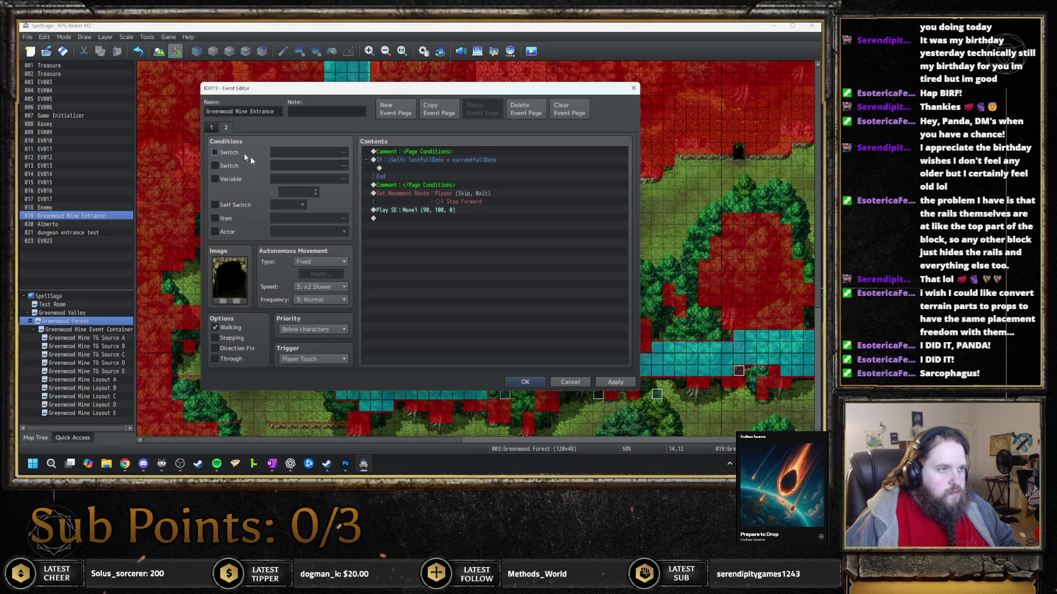
pyautogui.click(212, 127)
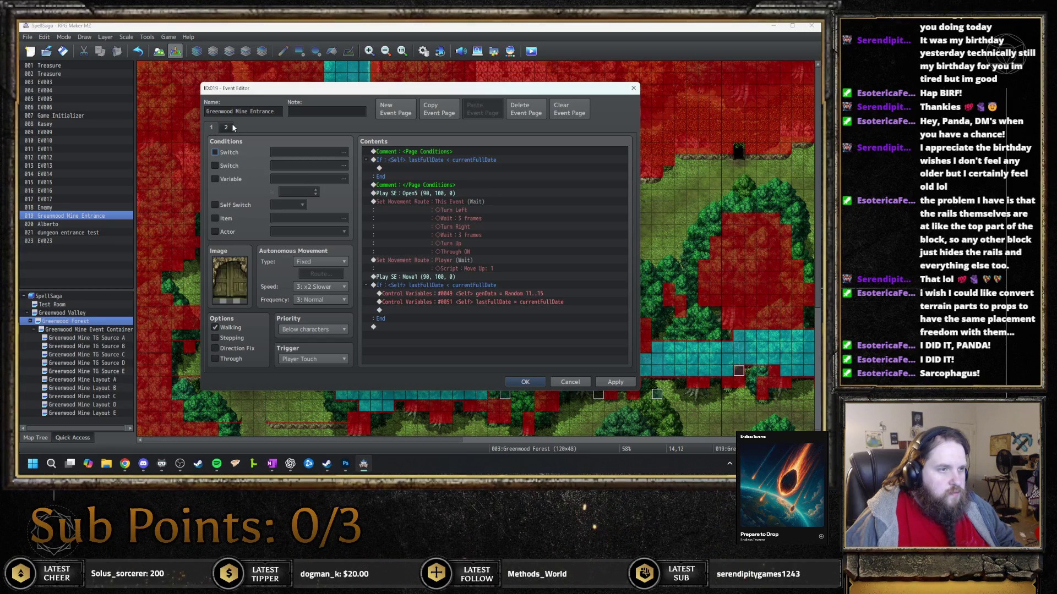
pyautogui.click(230, 127)
pyautogui.click(212, 129)
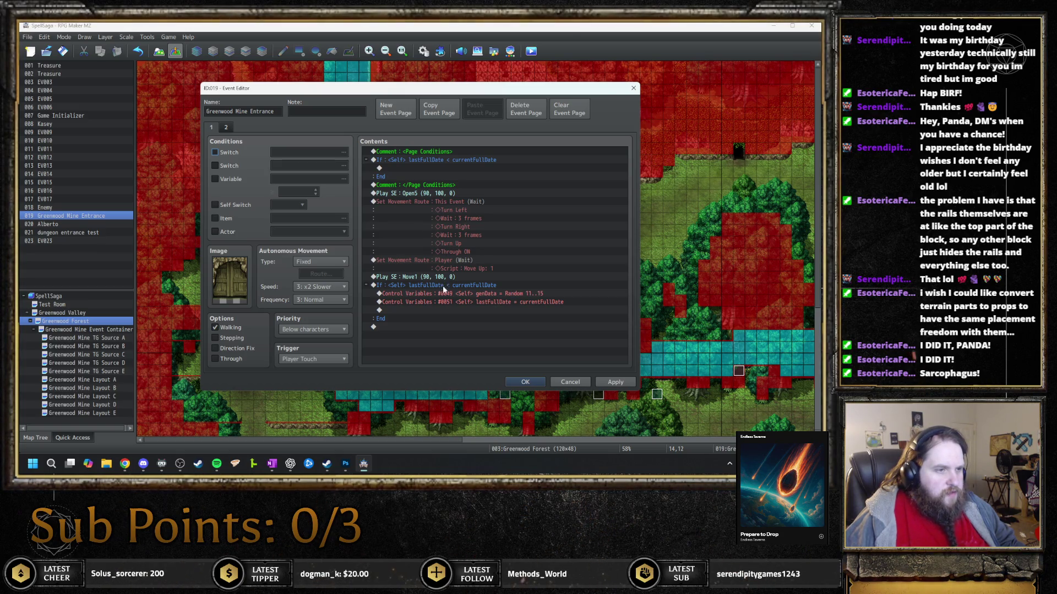
# Move the genData and lastFullDate updates above the date check, delete the empty branch, and close the editor
pyautogui.click(469, 295)
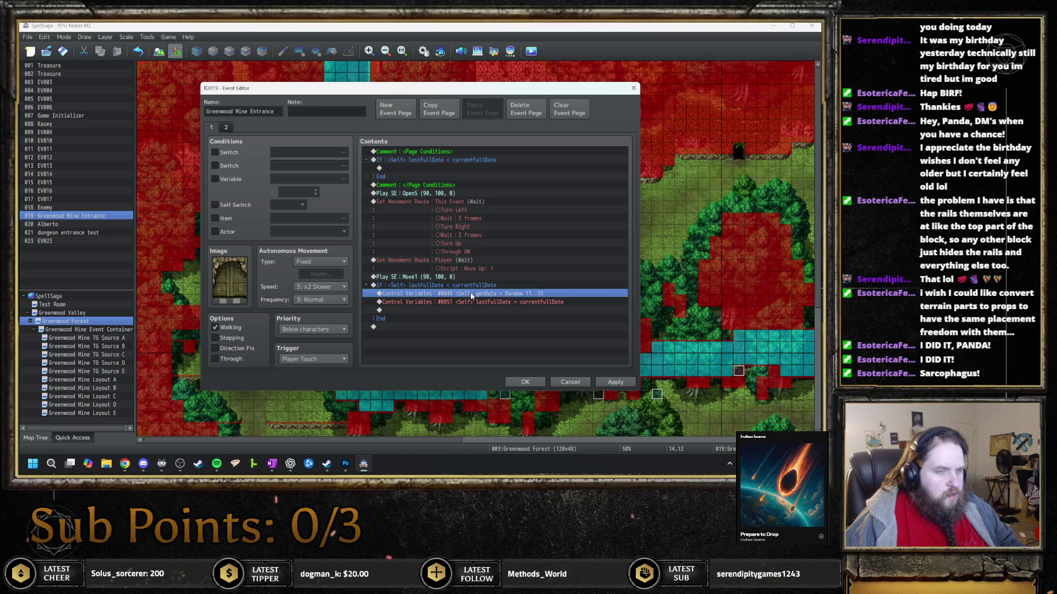
pyautogui.moveTo(470, 296)
pyautogui.mouseDown()
pyautogui.moveTo(470, 284)
pyautogui.moveTo(485, 297)
pyautogui.moveTo(510, 296)
pyautogui.mouseUp()
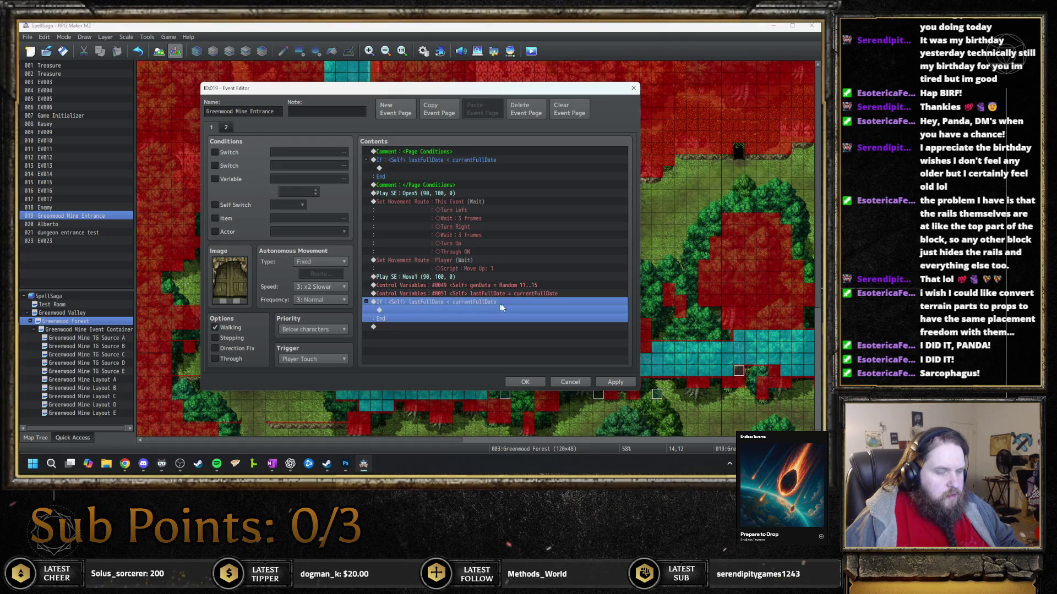
pyautogui.press('Delete')
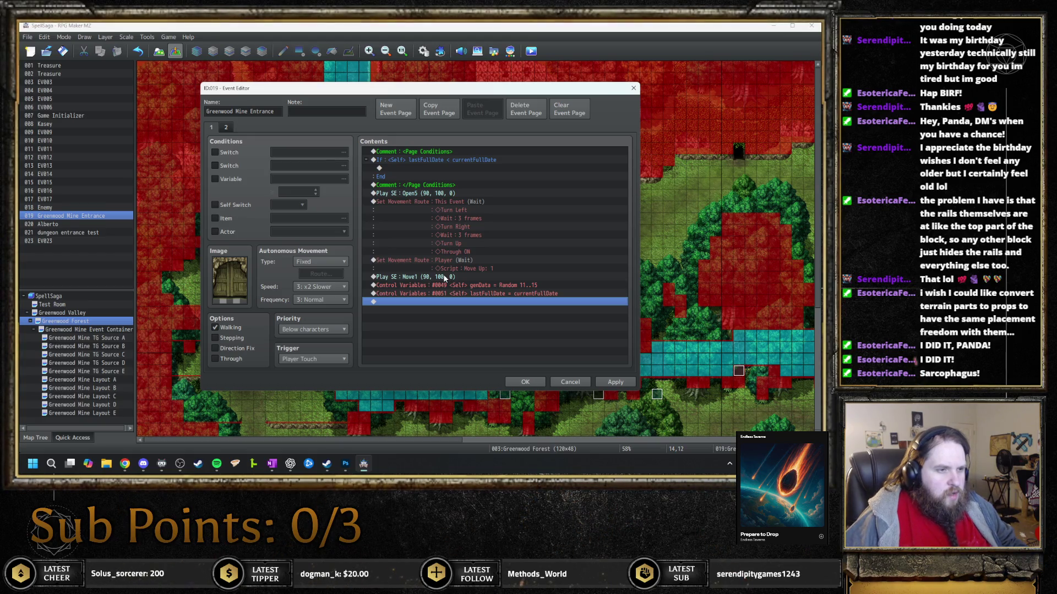
pyautogui.press('Escape')
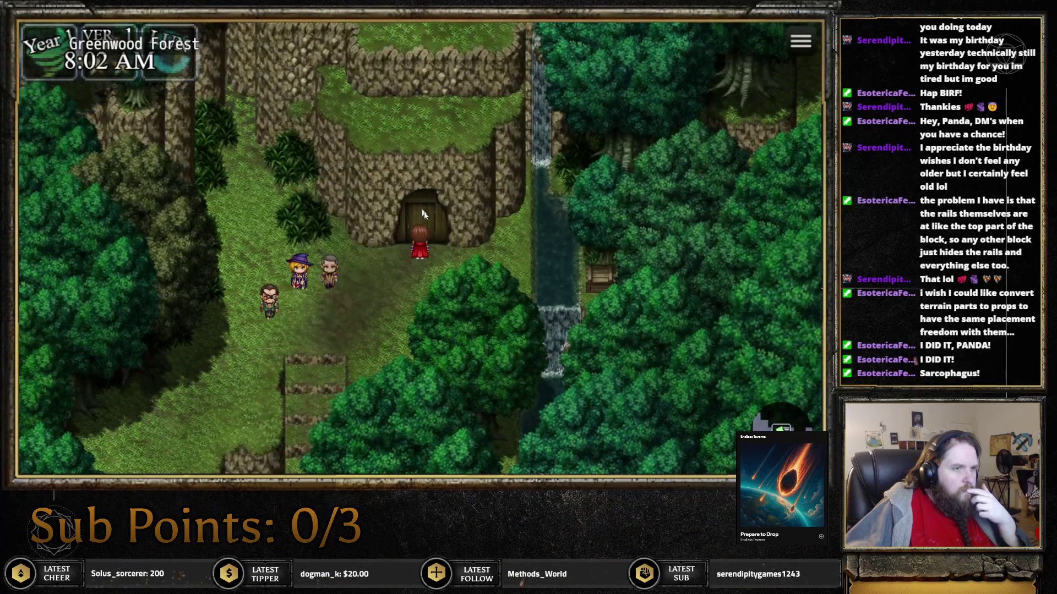
# Step the party down away from the mine door and close the playtest window
pyautogui.press('Down')
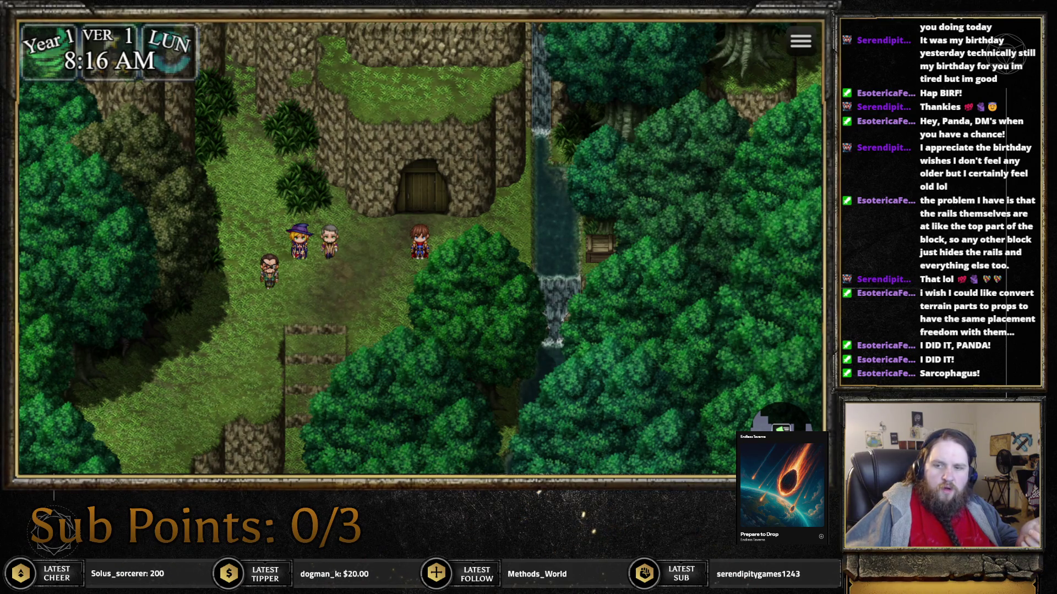
pyautogui.hotkey('alt', 'F4')
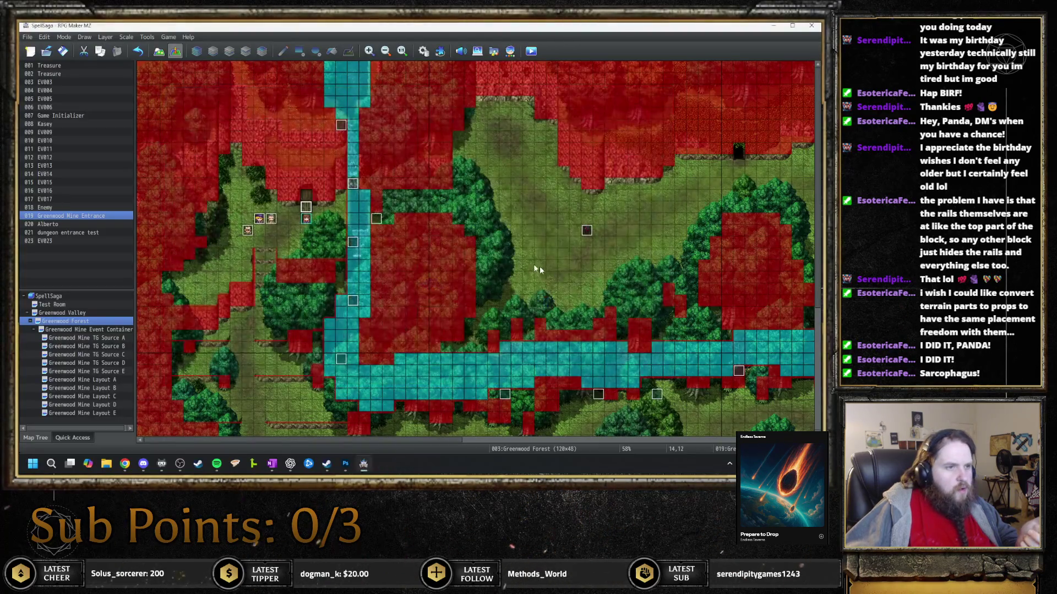
pyautogui.doubleClick(304, 207)
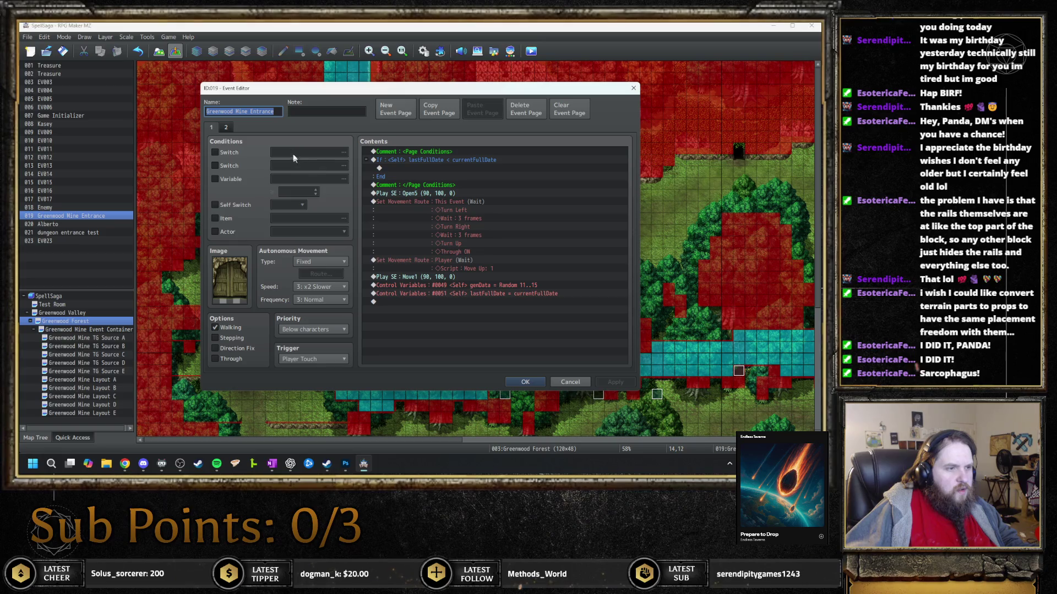
pyautogui.click(228, 128)
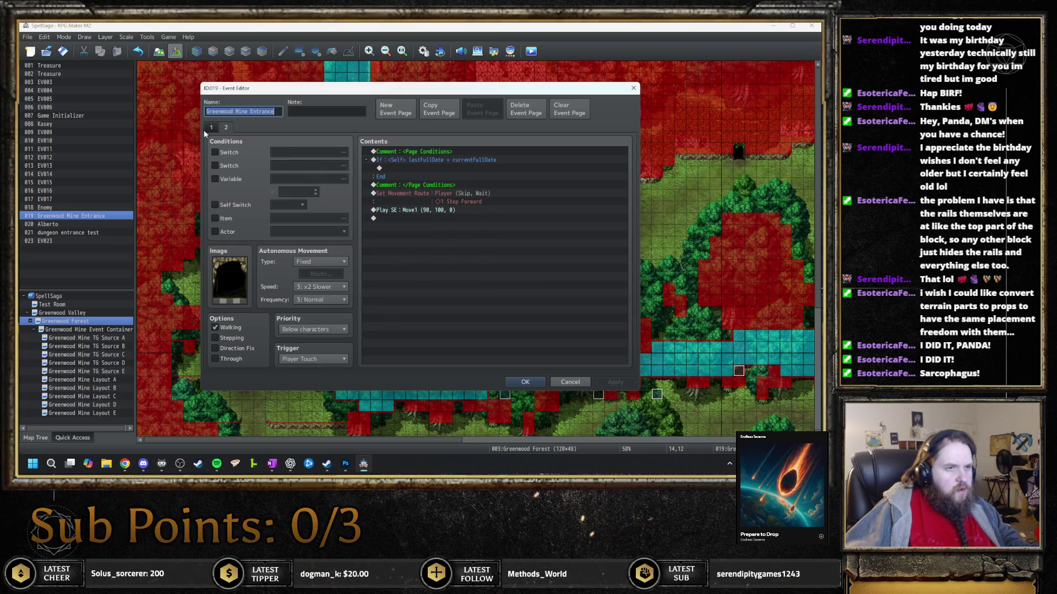
pyautogui.click(209, 131)
pyautogui.click(230, 127)
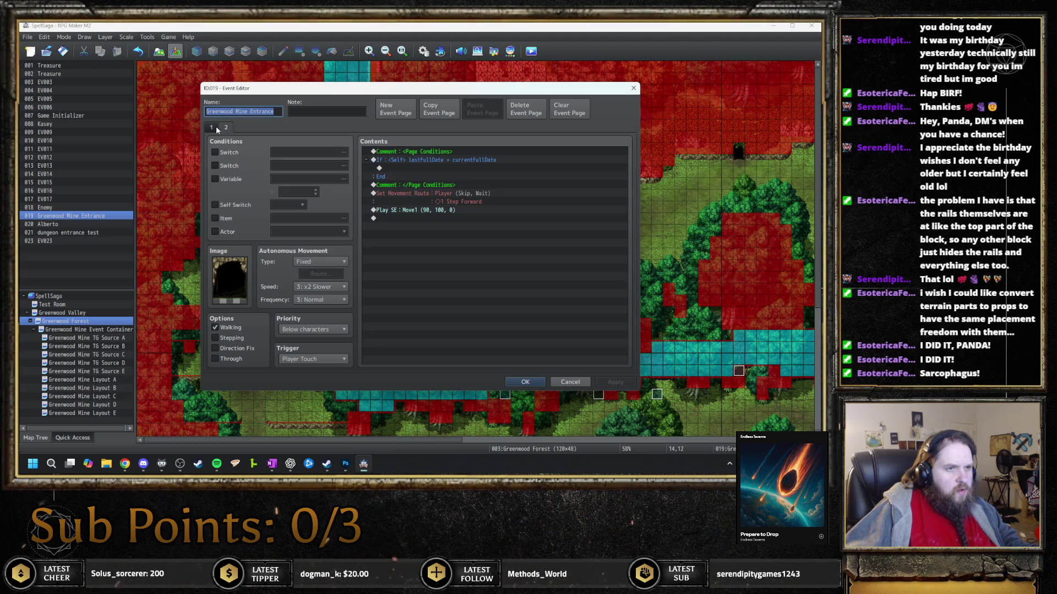
pyautogui.click(216, 128)
pyautogui.press('Right')
pyautogui.press('Left')
pyautogui.press('Right')
pyautogui.click(217, 128)
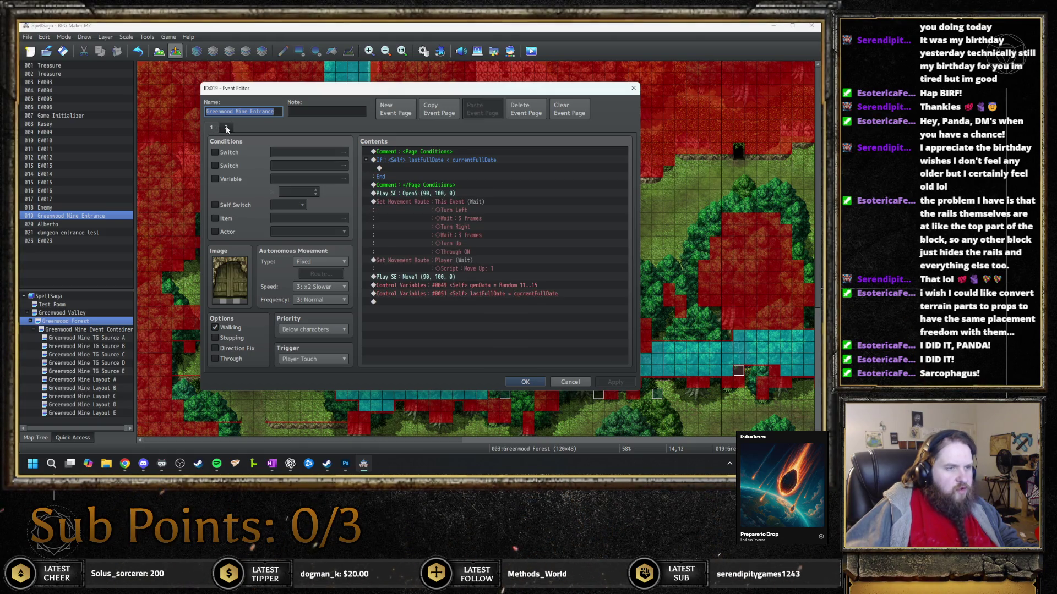
pyautogui.click(226, 128)
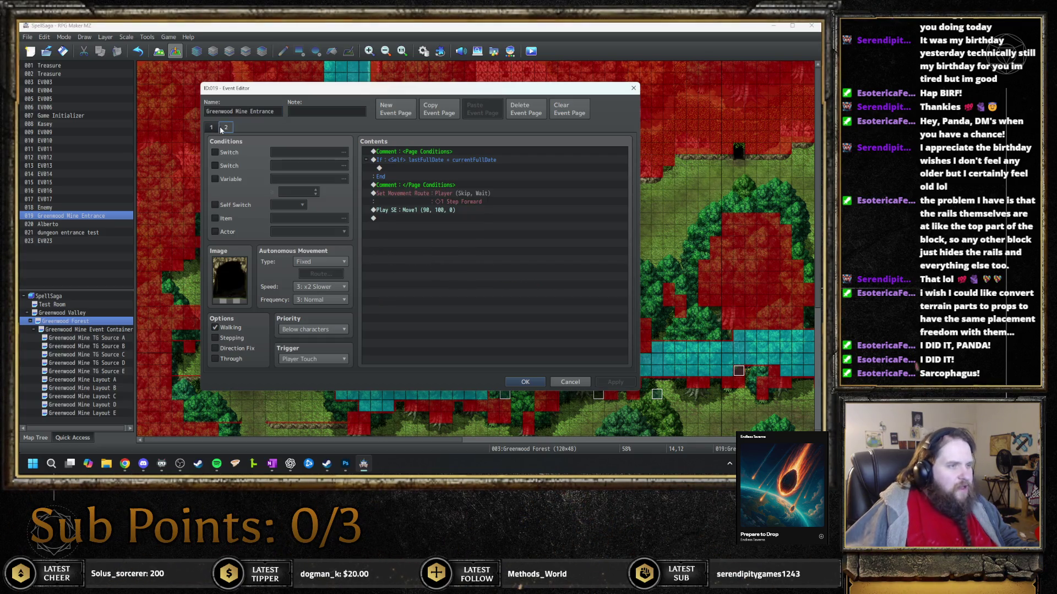
pyautogui.click(213, 127)
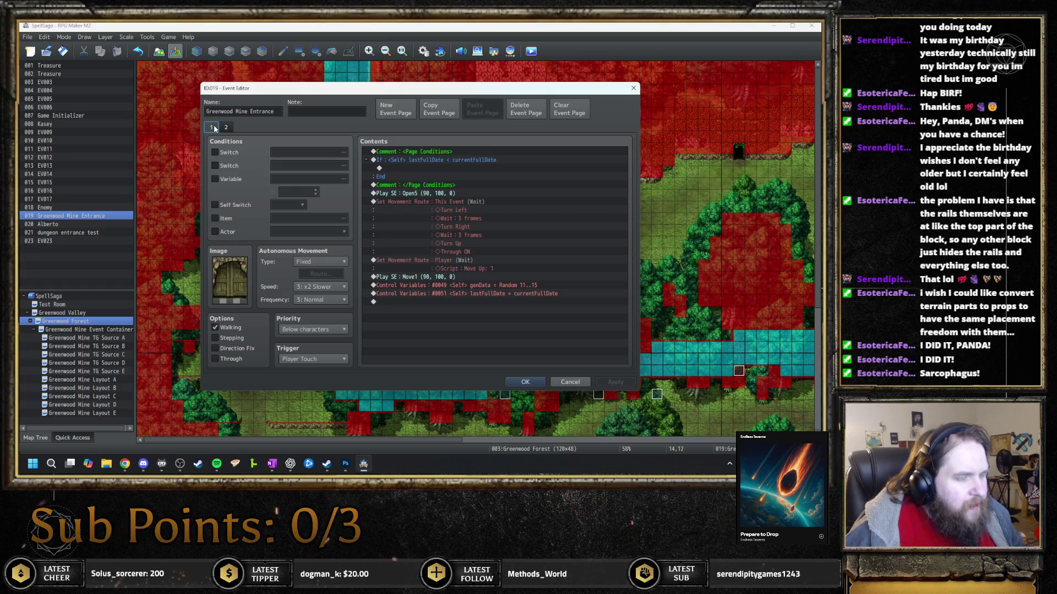
pyautogui.press('Escape')
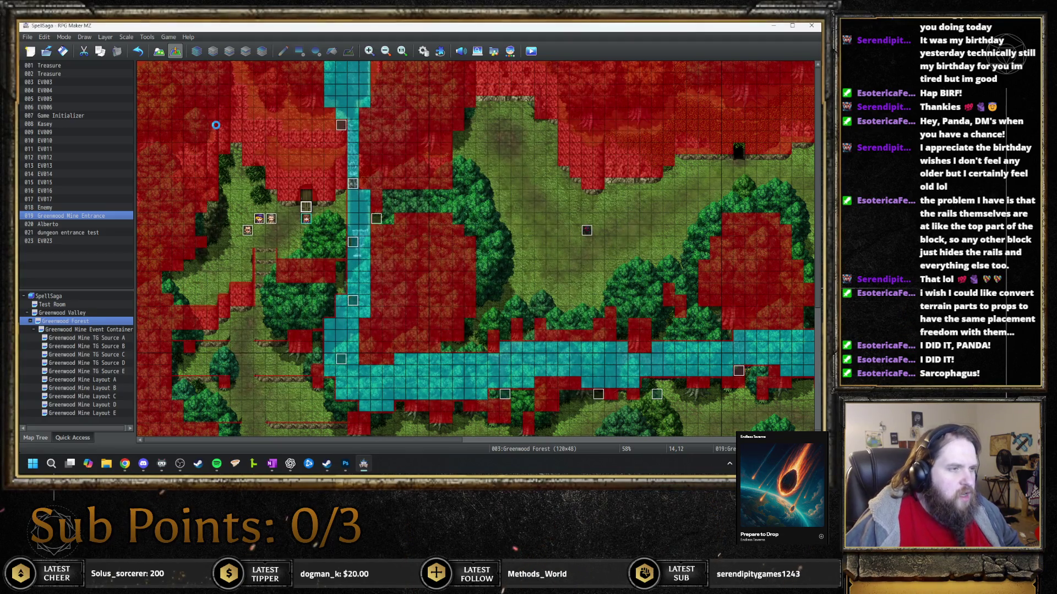
# Open the EventsMoveCore settings, scroll its Help to the <Conditions Met> example, then close them
pyautogui.press('F10')
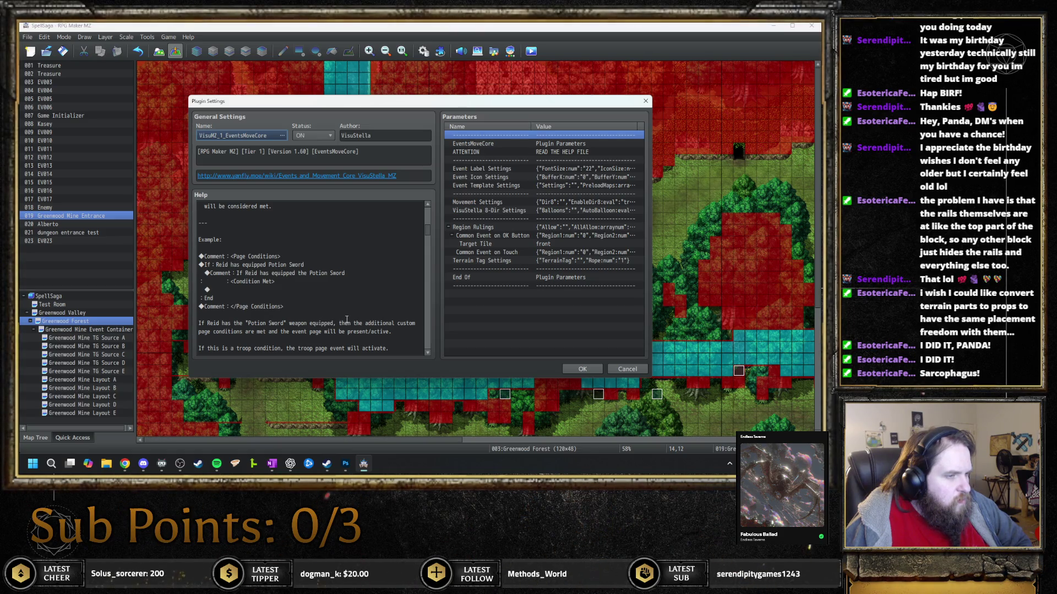
pyautogui.scroll(-1, 347, 319)
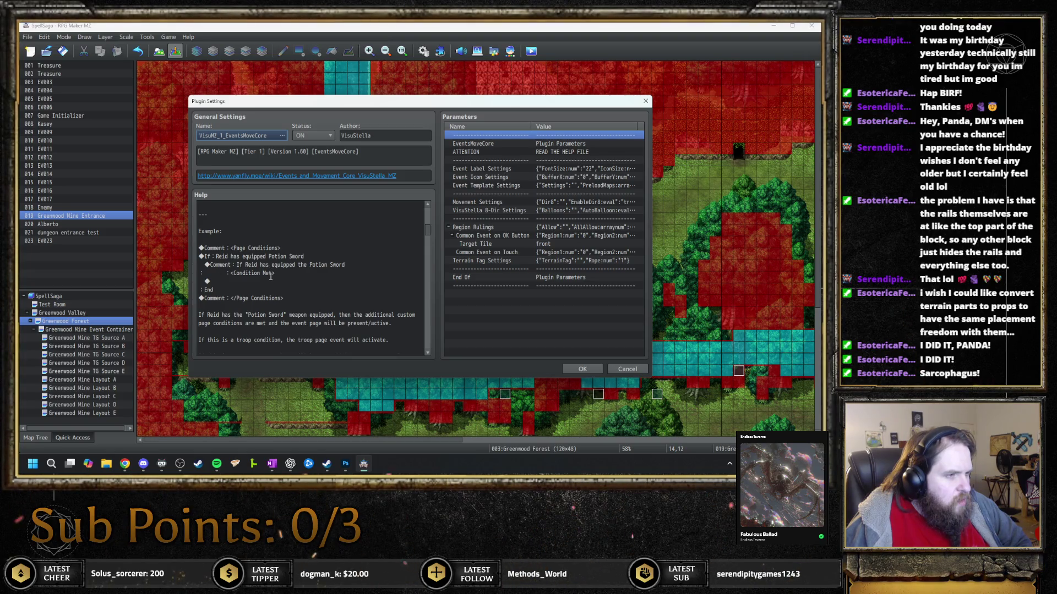
pyautogui.scroll(4, 270, 276)
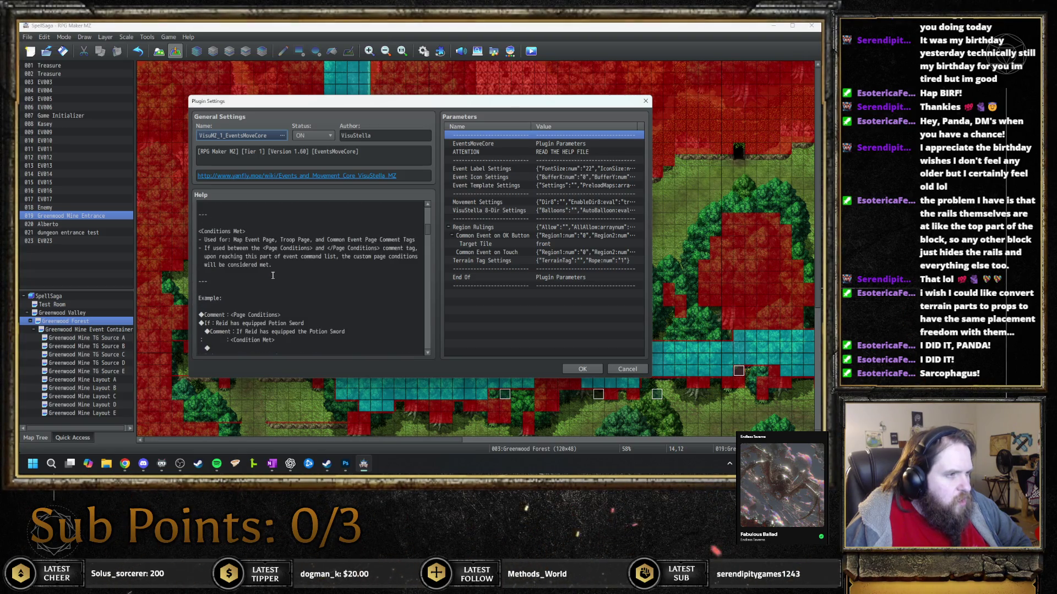
pyautogui.scroll(-1, 284, 290)
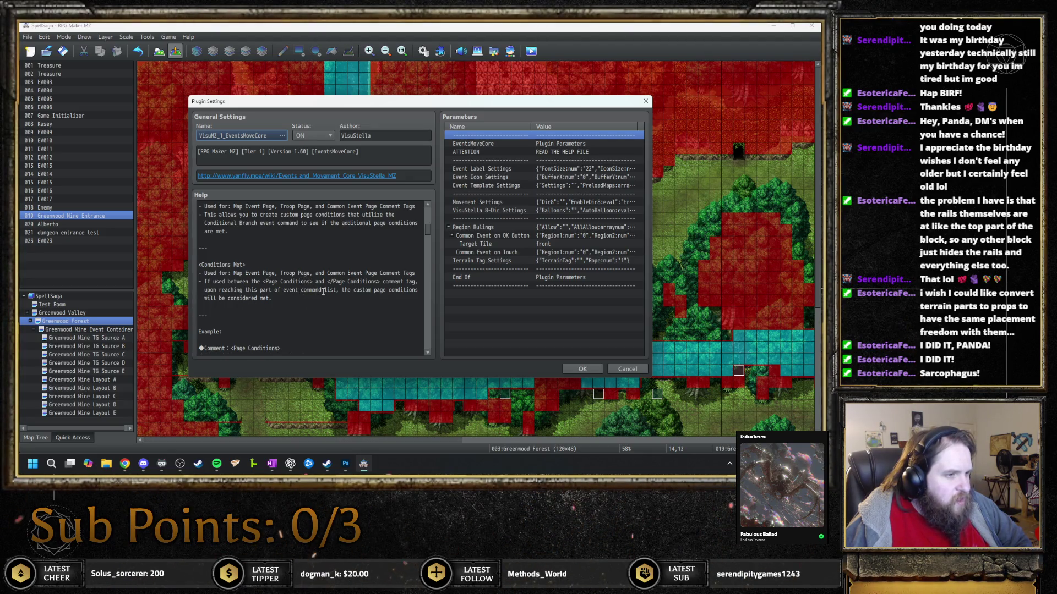
pyautogui.scroll(-3, 324, 292)
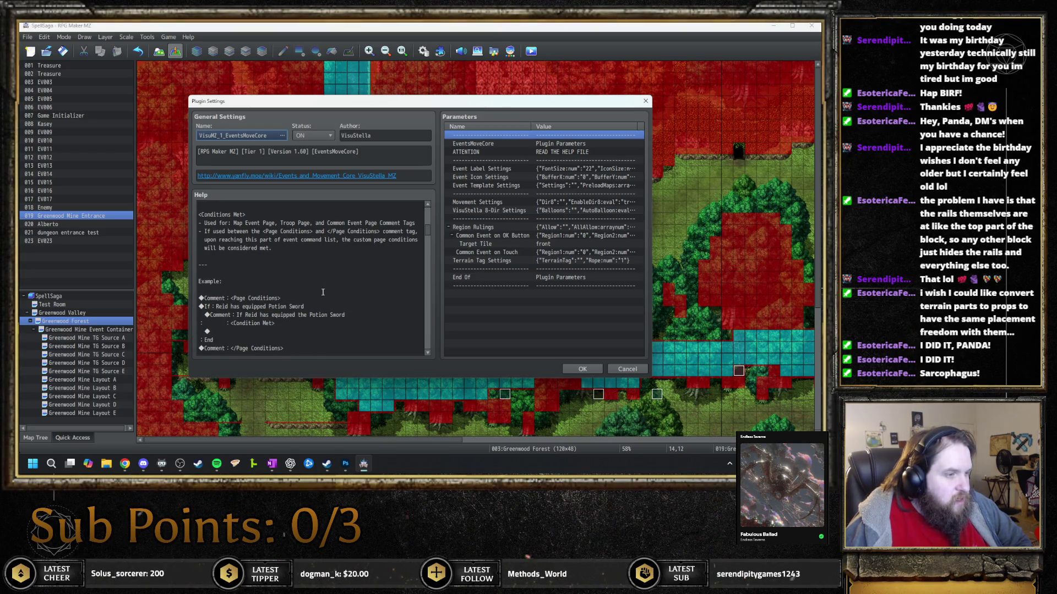
pyautogui.click(585, 365)
# Add a <Conditions Met> comment inside page 1's date-check branch of the Greenwood Mine Entrance event
pyautogui.click(485, 367)
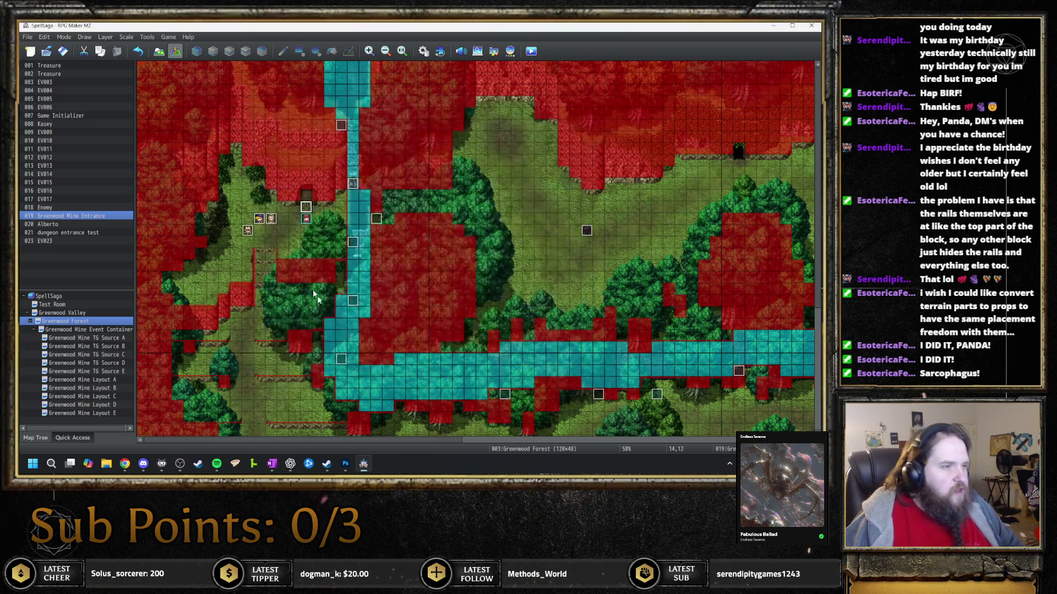
pyautogui.doubleClick(306, 211)
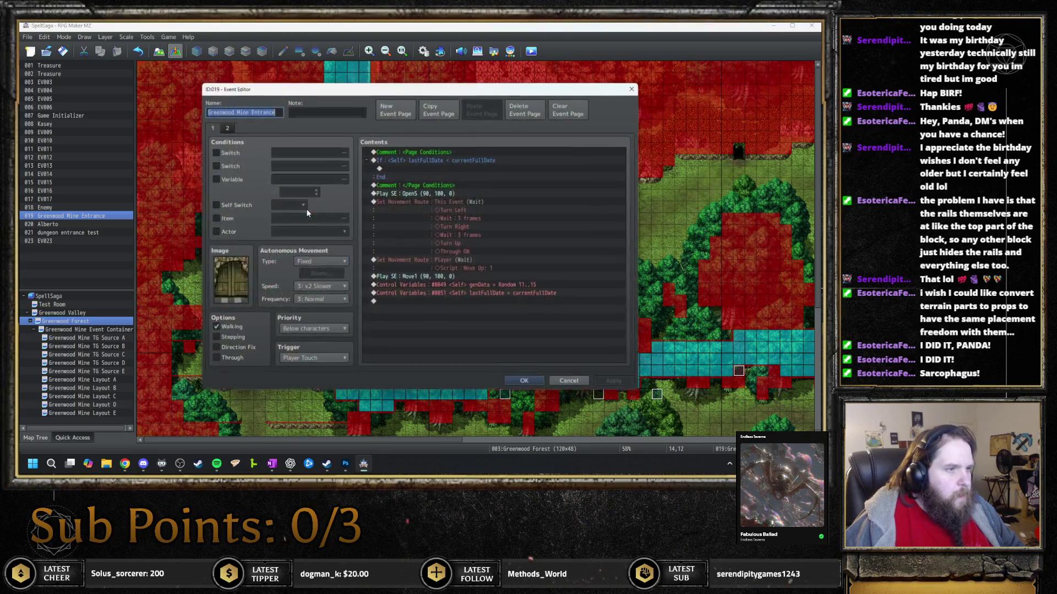
pyautogui.doubleClick(430, 167)
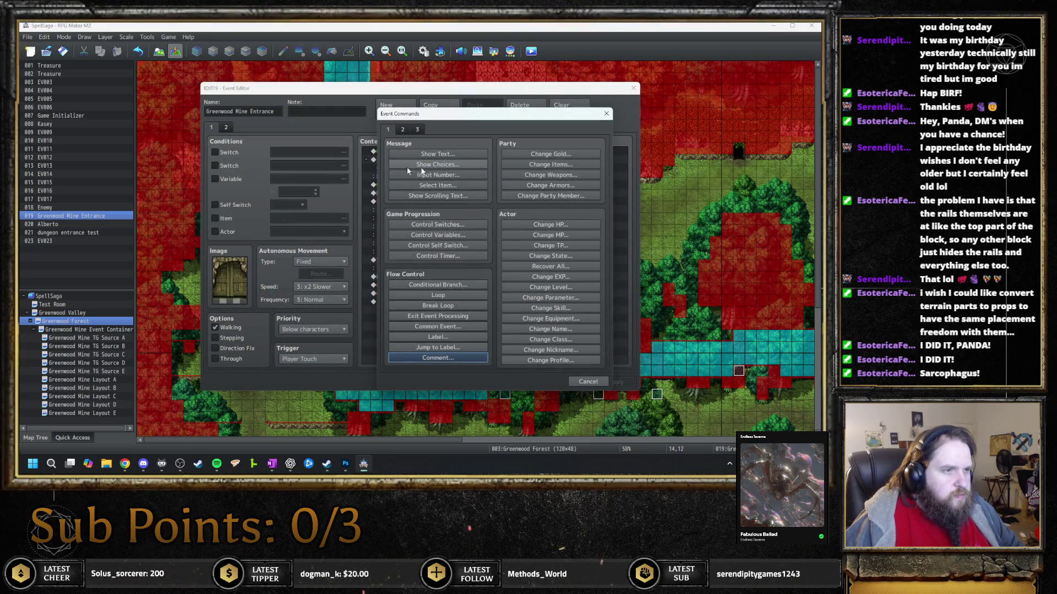
pyautogui.click(444, 358)
pyautogui.write('<Co')
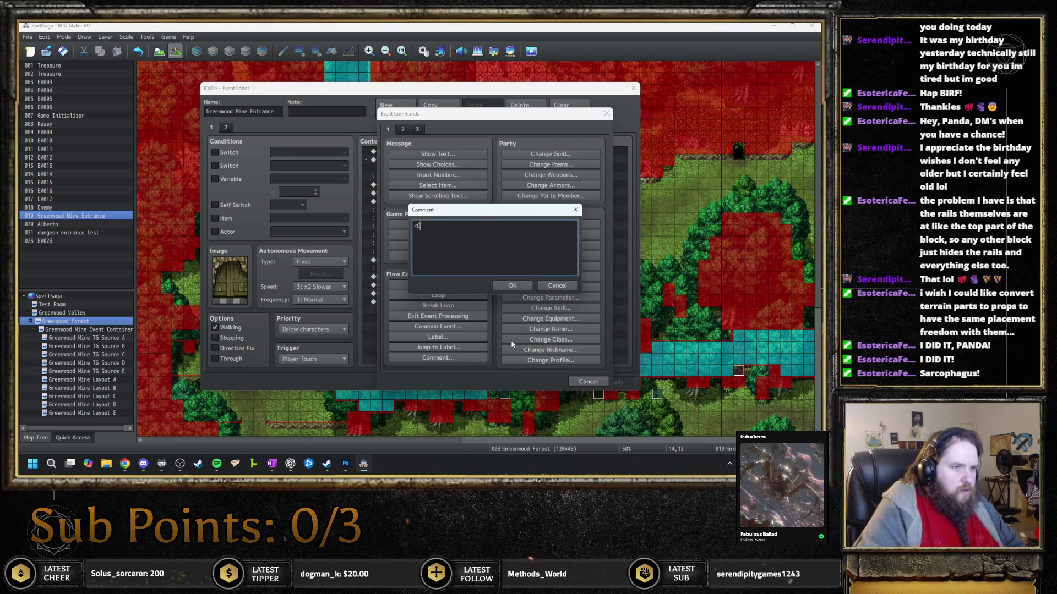
pyautogui.write('nditions')
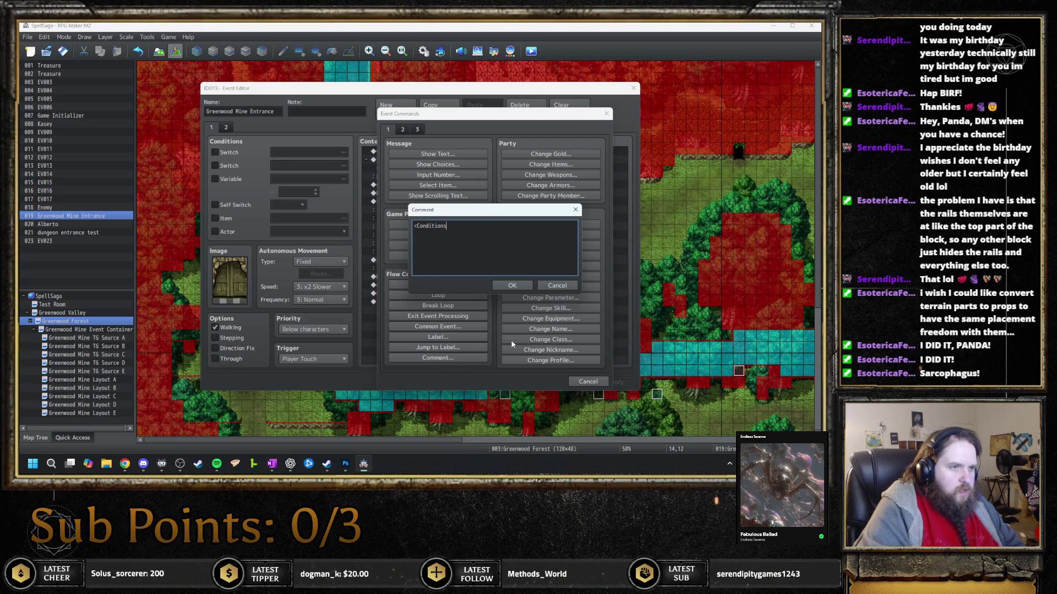
pyautogui.write(' Met>')
pyautogui.hotkey('ctrl', 'Return')
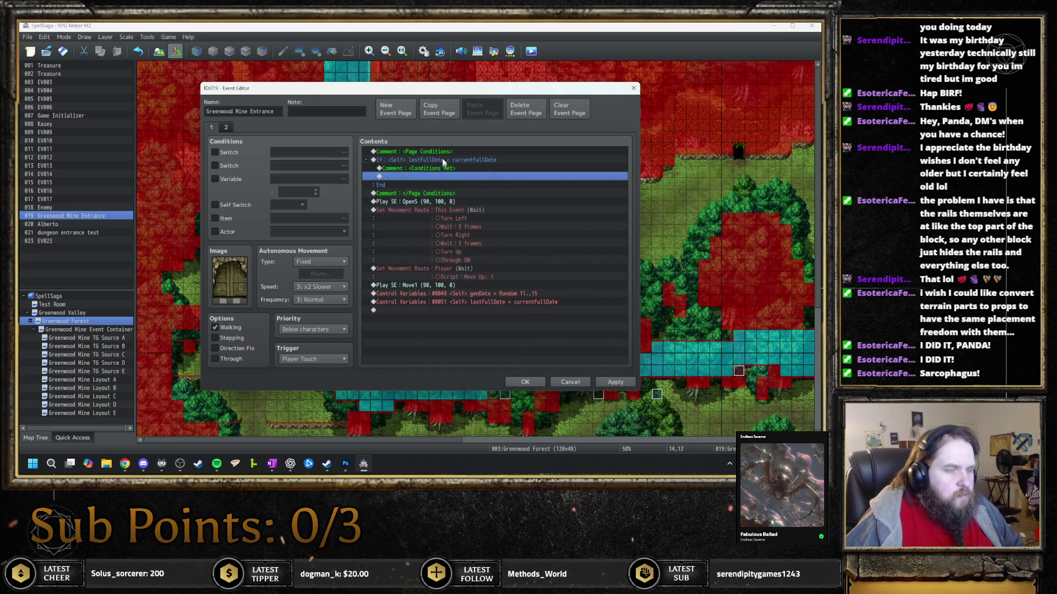
# Copy the <Conditions Met> comment into page 2's date-check branch
pyautogui.click(448, 167)
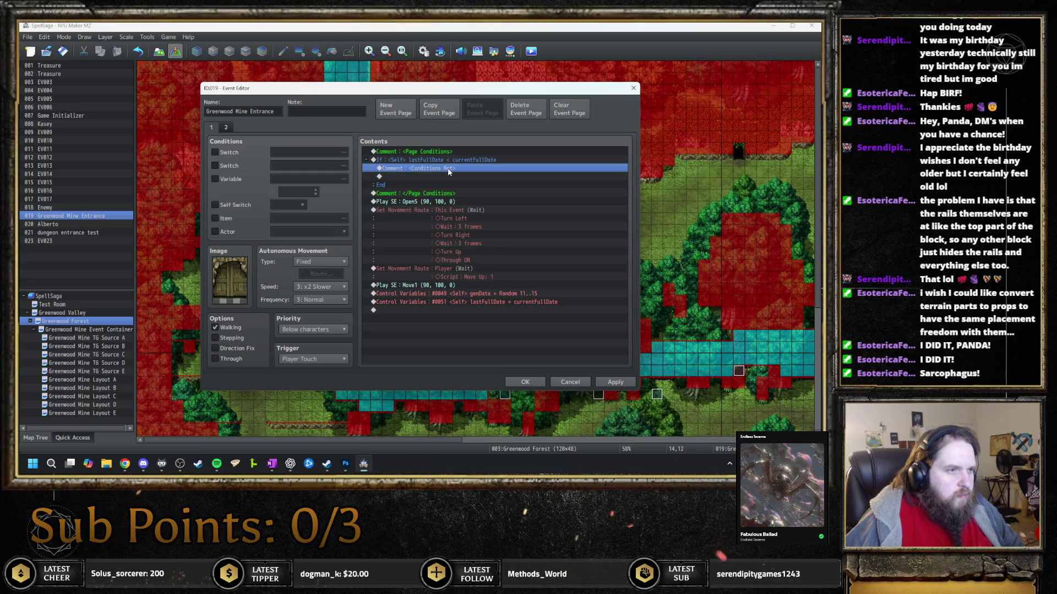
pyautogui.click(225, 127)
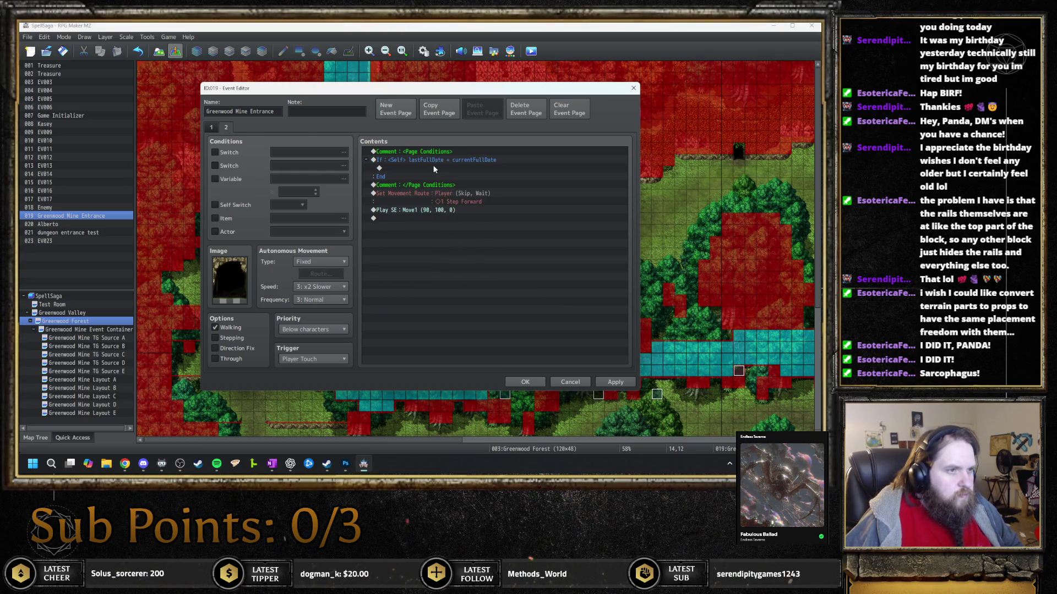
pyautogui.click(431, 175)
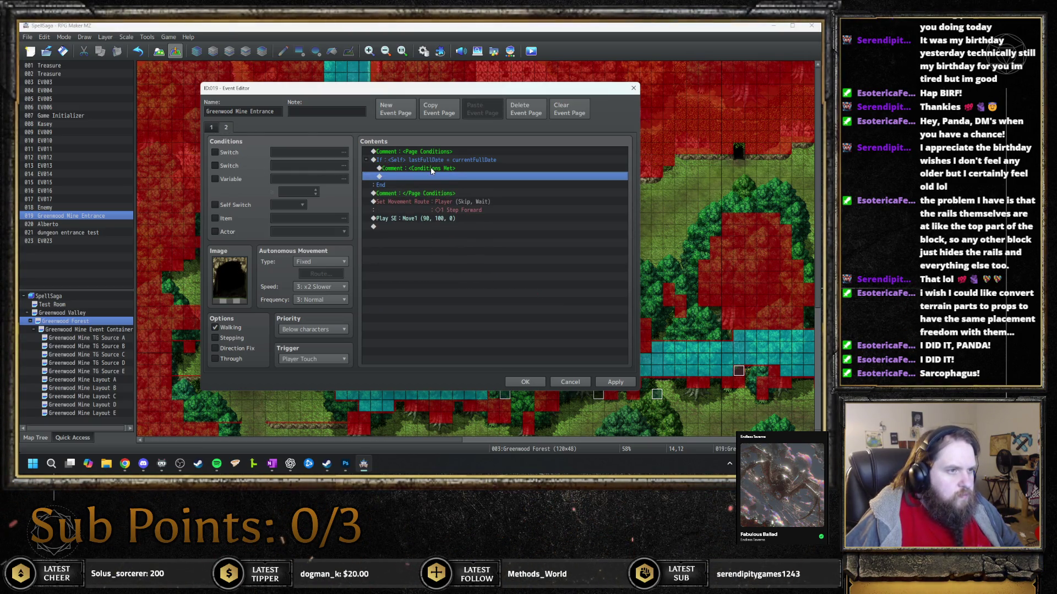
pyautogui.click(212, 127)
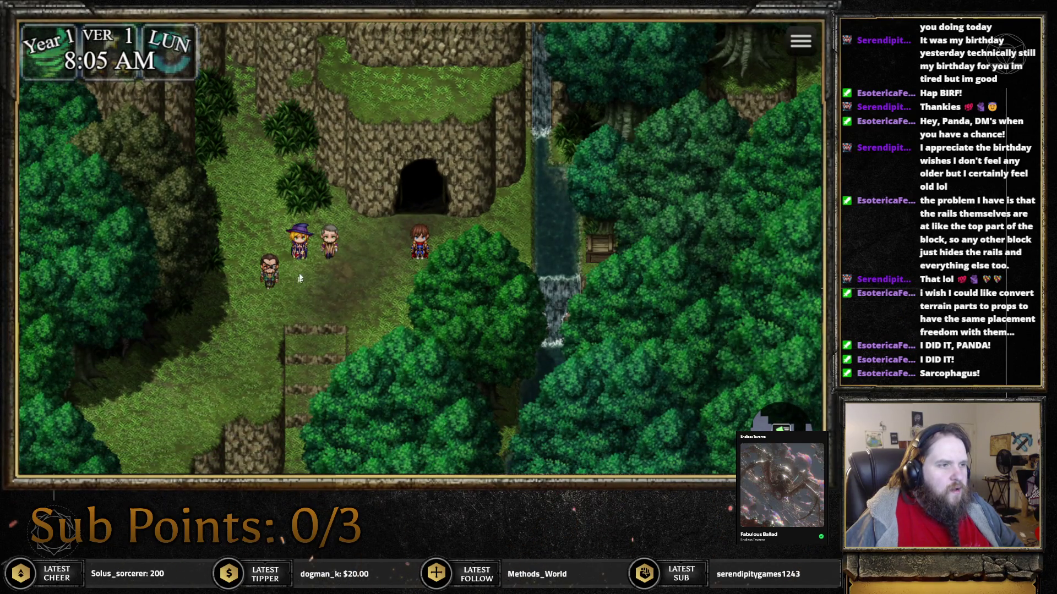
# In a playtest, accept Kasey's naps until evening and then until midnight
pyautogui.click(308, 259)
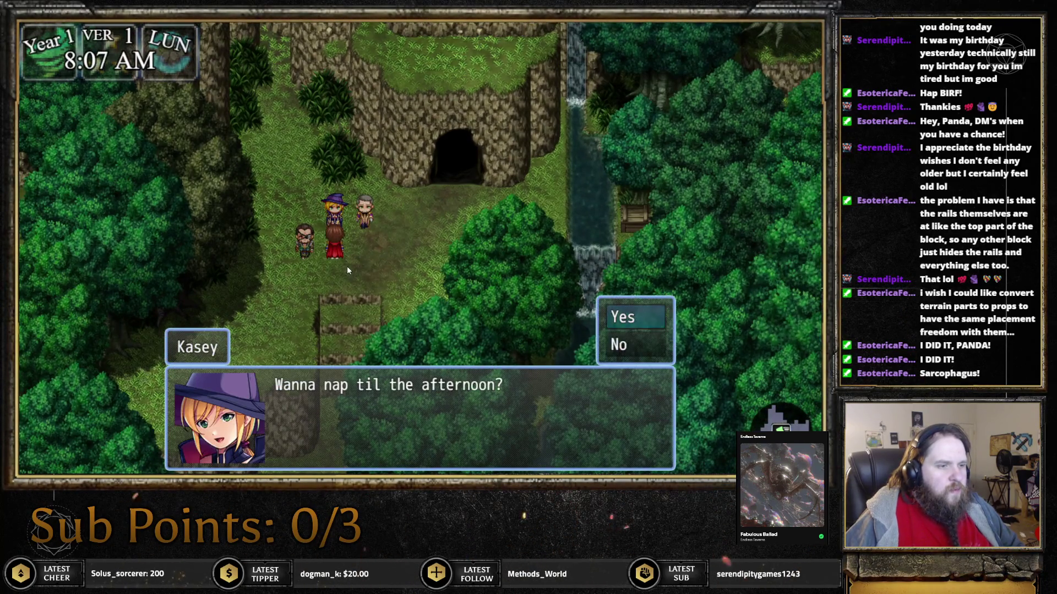
pyautogui.press('Escape')
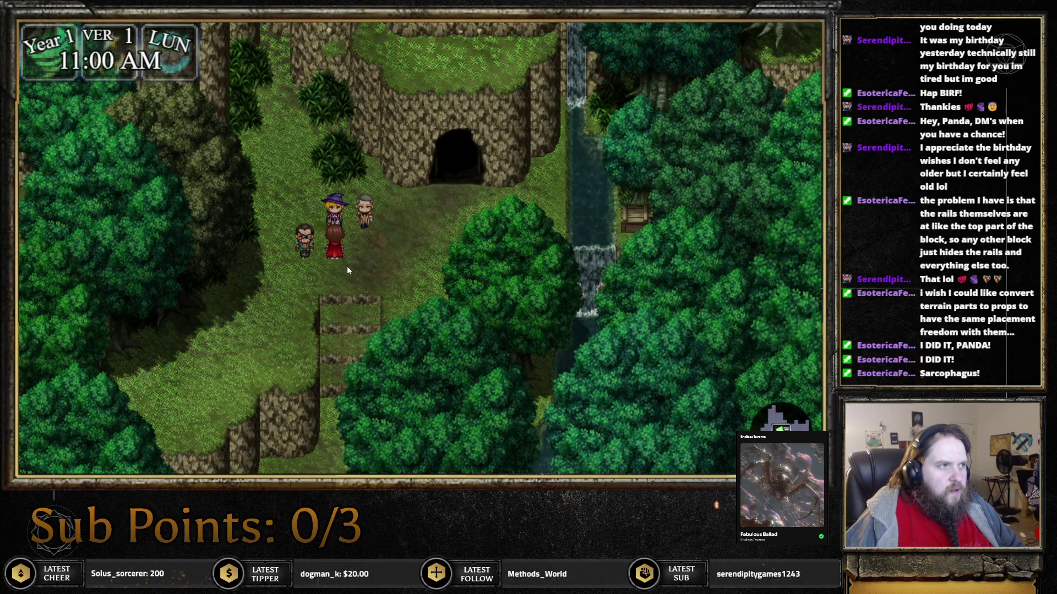
pyautogui.press('Return')
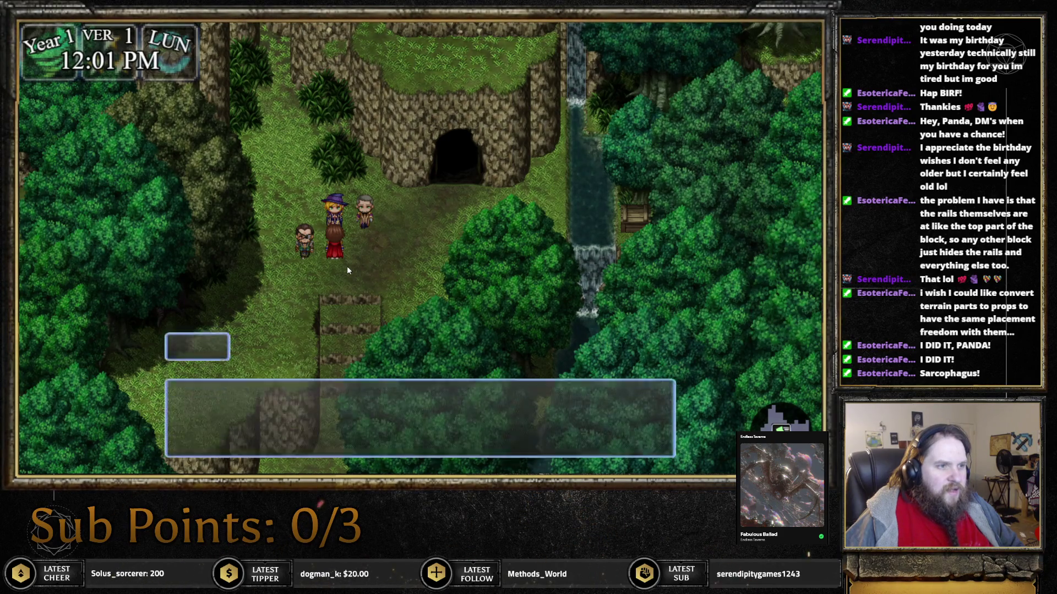
pyautogui.press('Return')
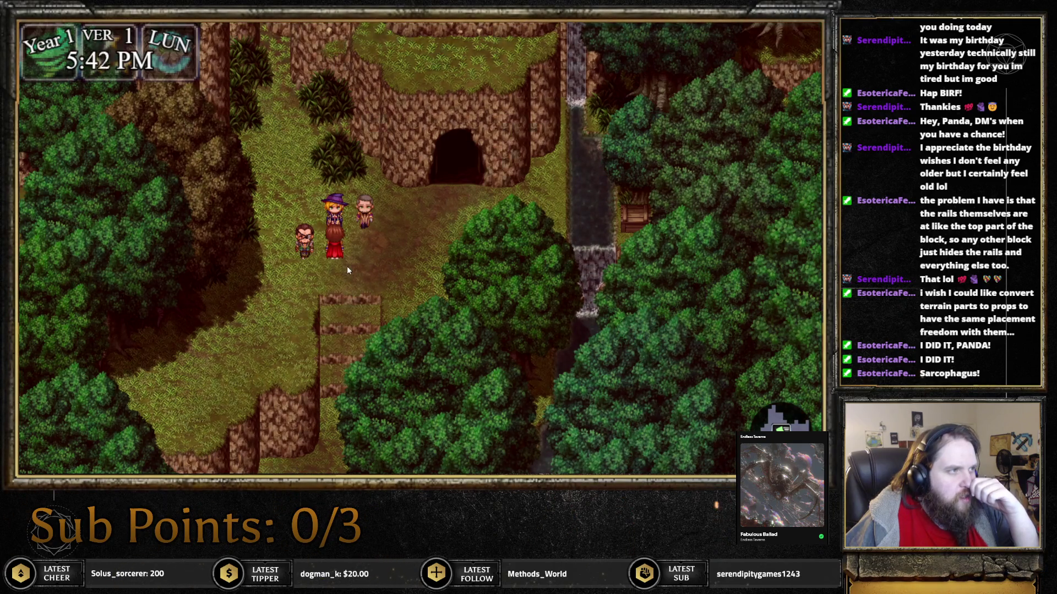
pyautogui.press('Return')
pyautogui.press('Return')
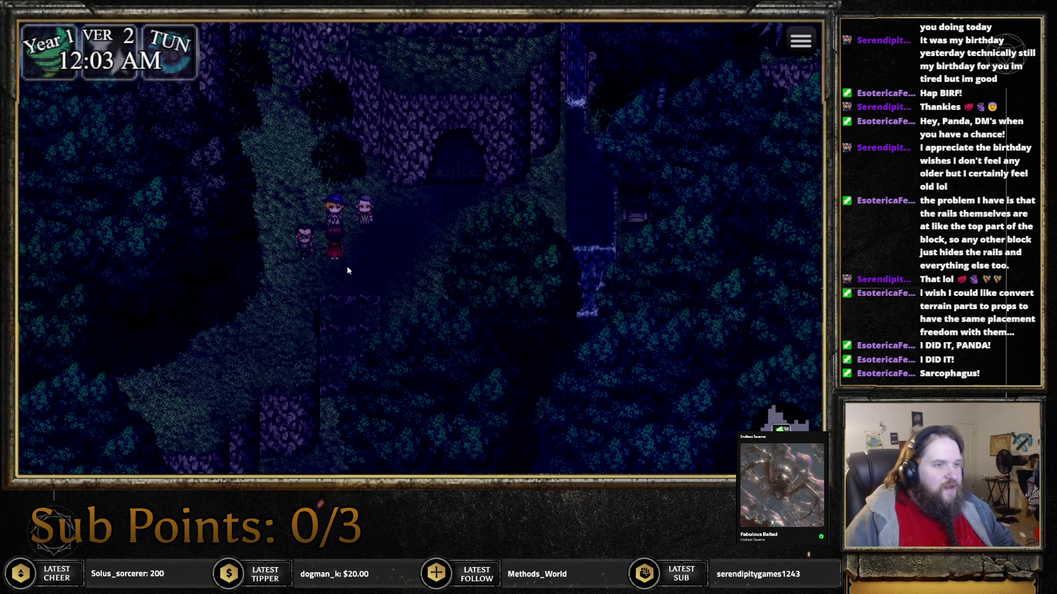
# Rejoin the party, nap again on day 2, and close the playtest
pyautogui.press('Up')
pyautogui.press('Up')
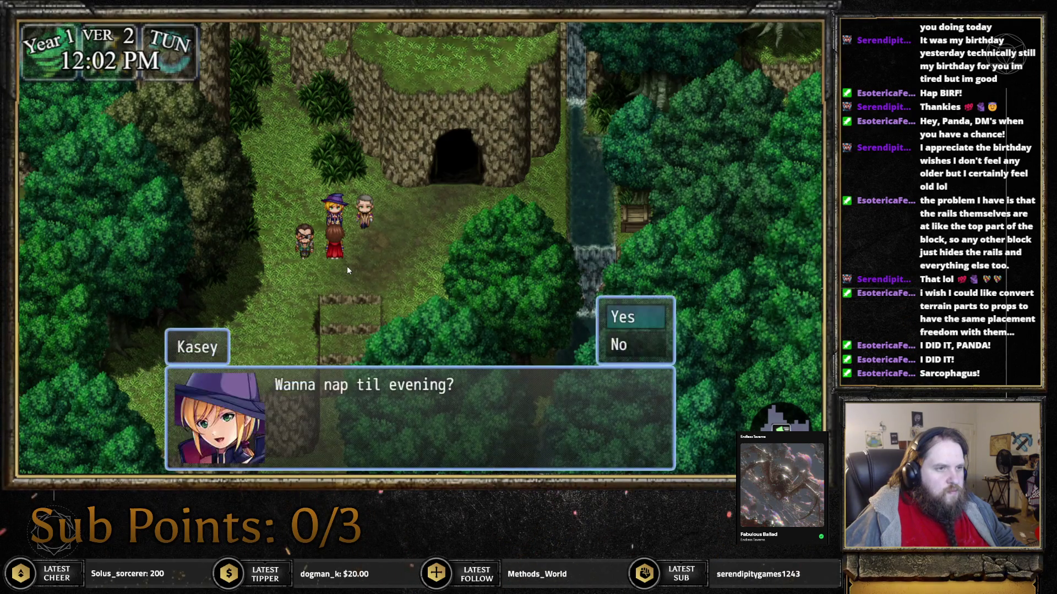
pyautogui.press('Escape')
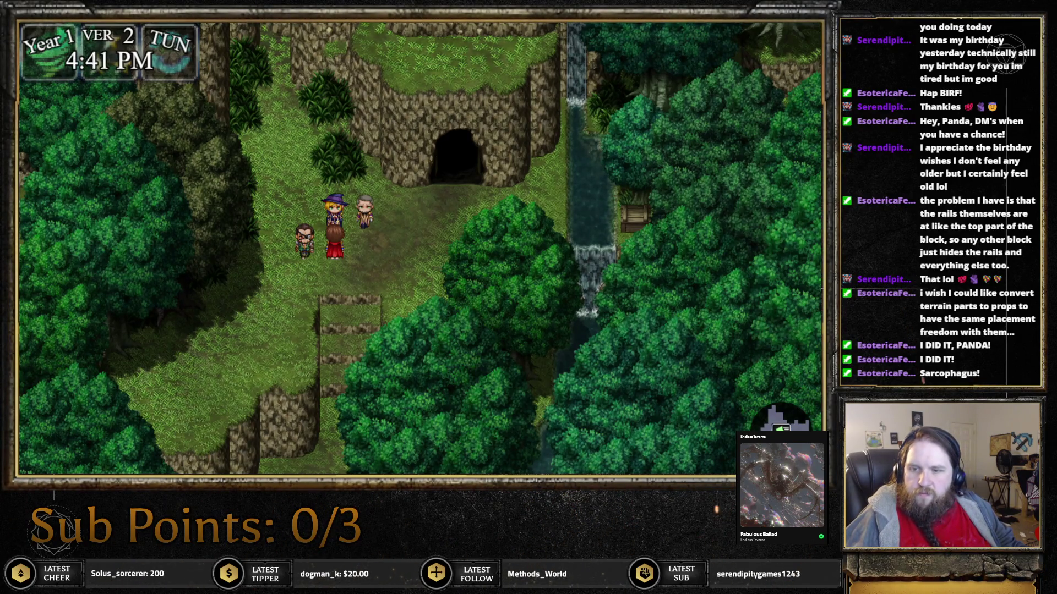
pyautogui.hotkey('alt', 'F4')
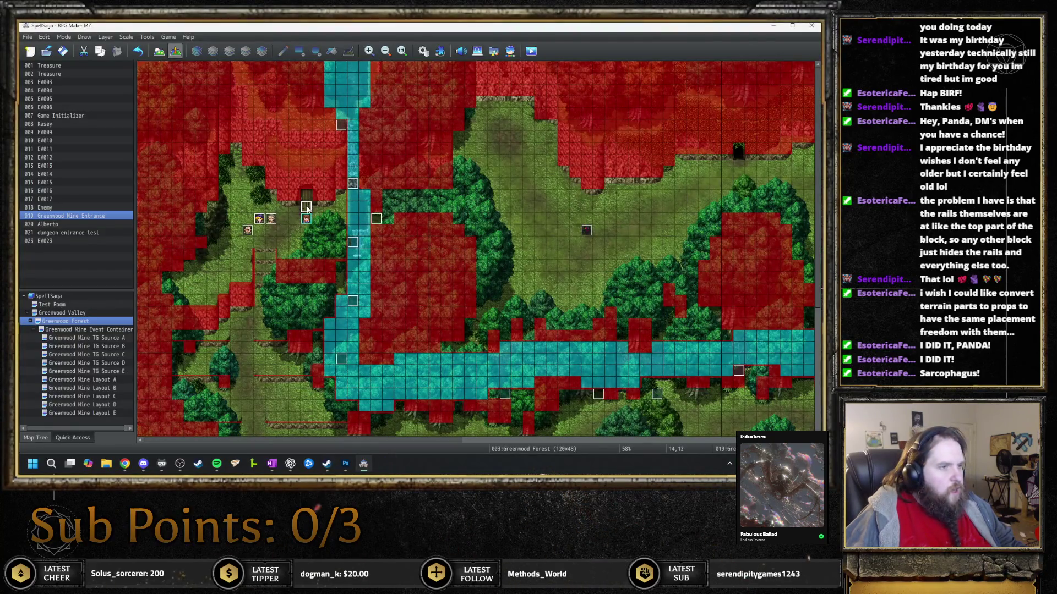
# Reopen the Greenwood Mine Entrance event and inspect pages 2 and 1 for the <Conditions Met> comment
pyautogui.doubleClick(306, 207)
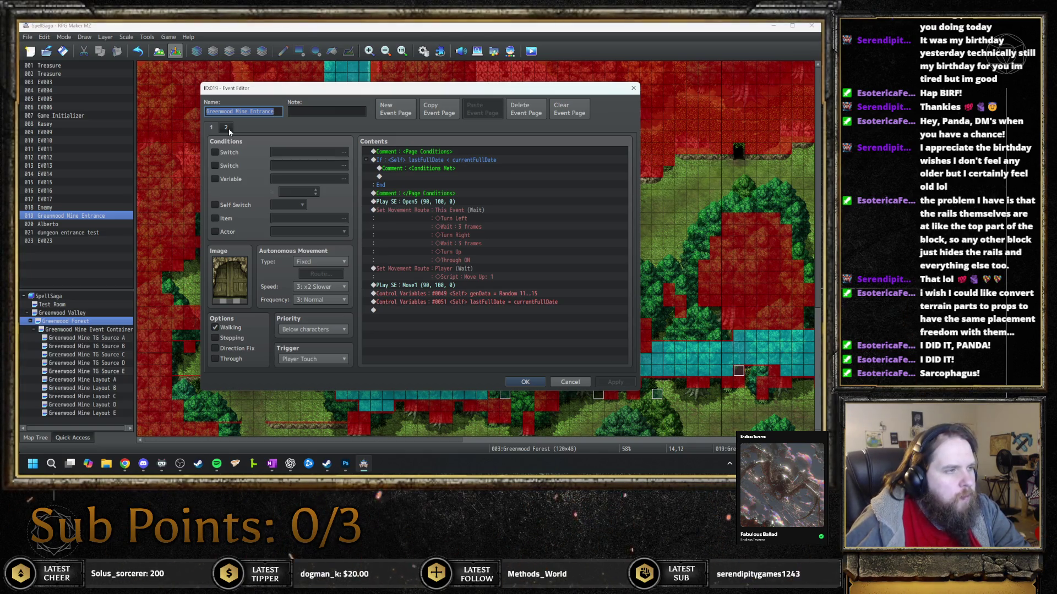
pyautogui.click(229, 128)
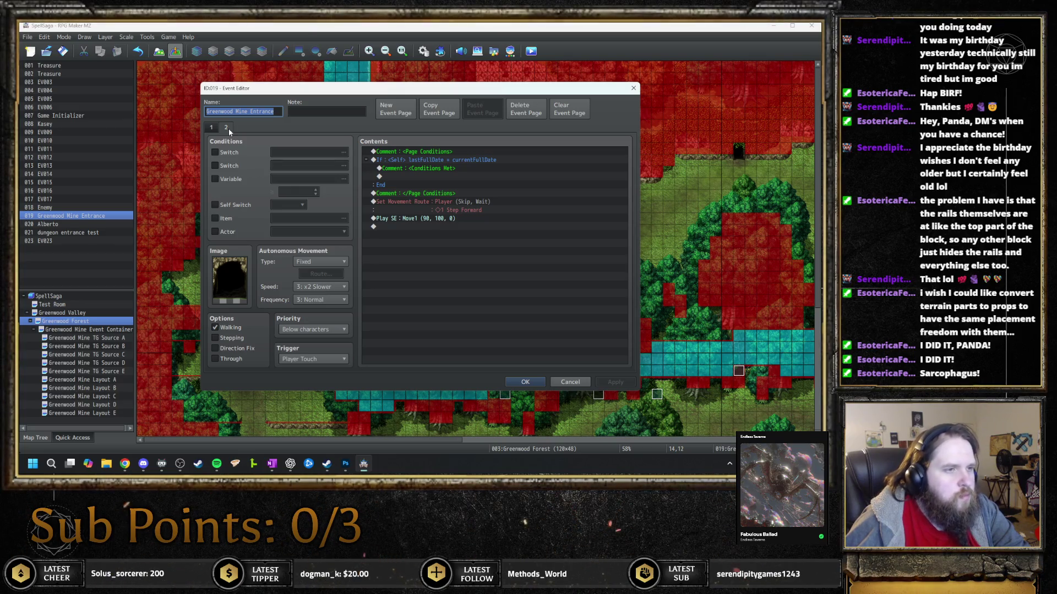
pyautogui.click(215, 127)
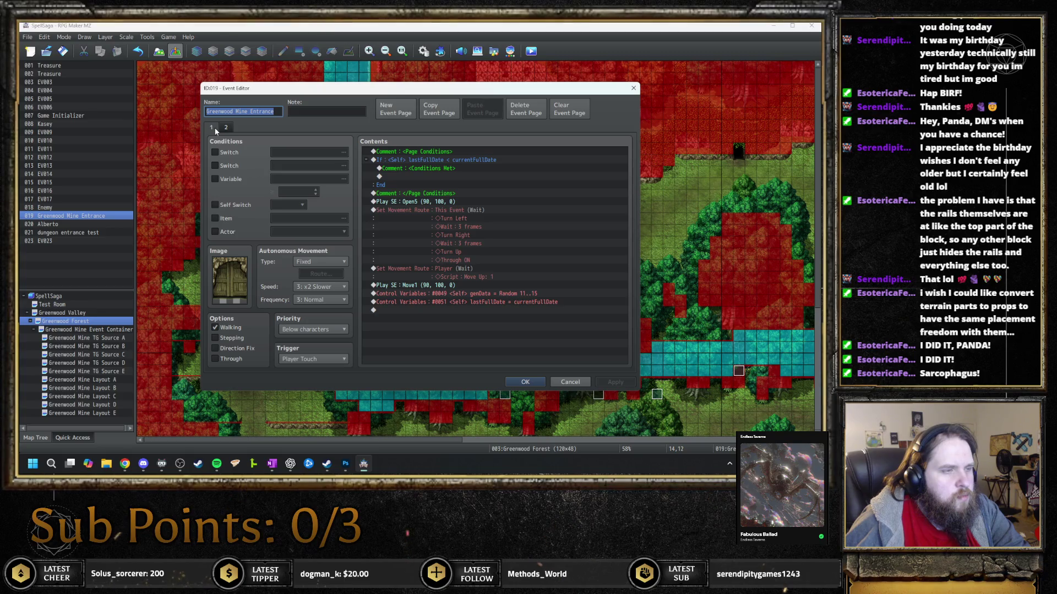
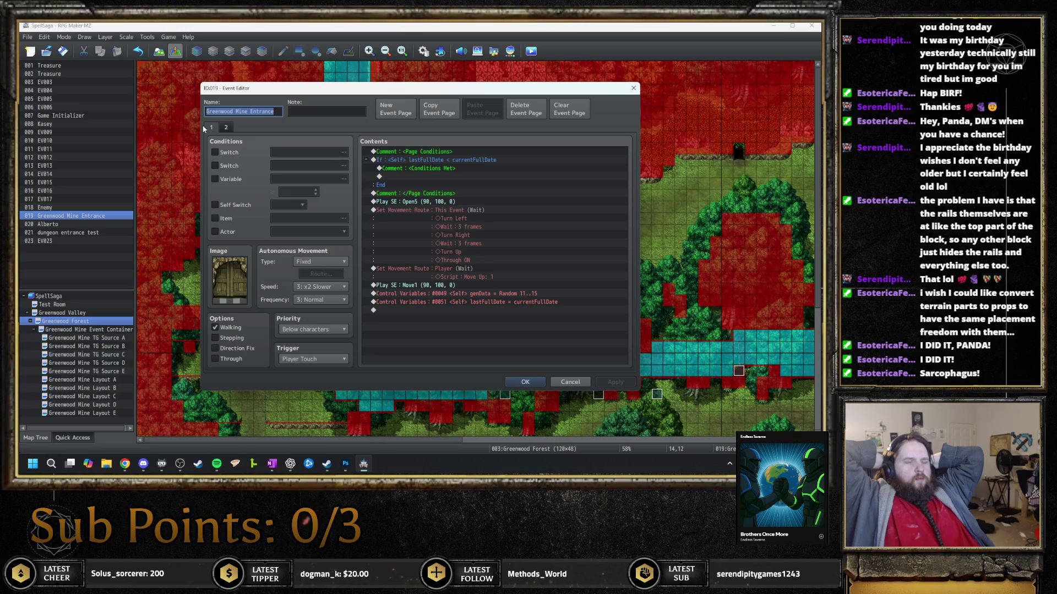
# Copy event page 2, including its cave image, and paste it as a new page 3
pyautogui.click(225, 127)
pyautogui.click(439, 109)
pyautogui.click(478, 110)
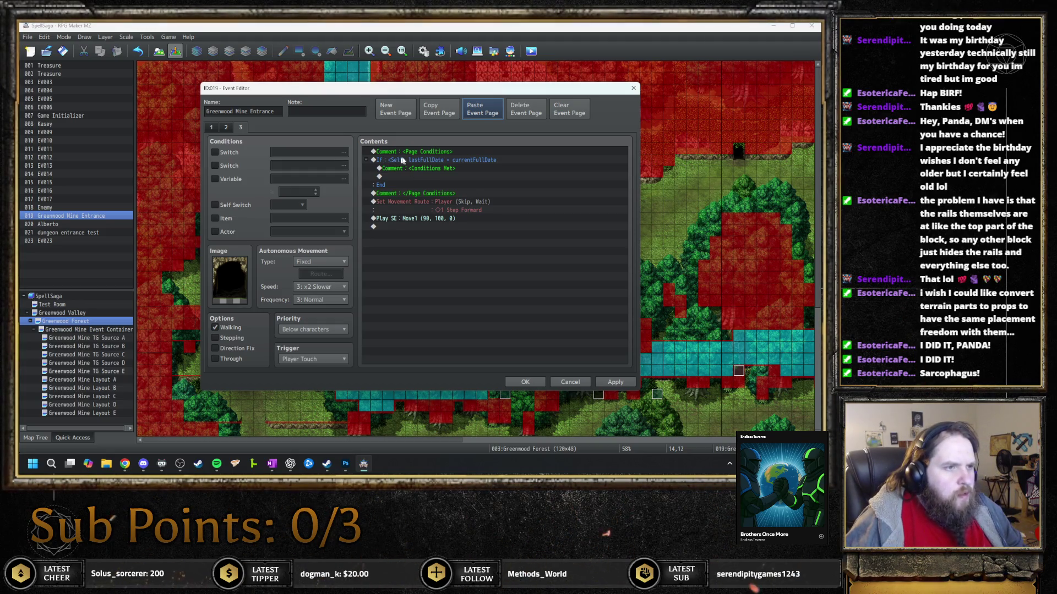
pyautogui.doubleClick(477, 168)
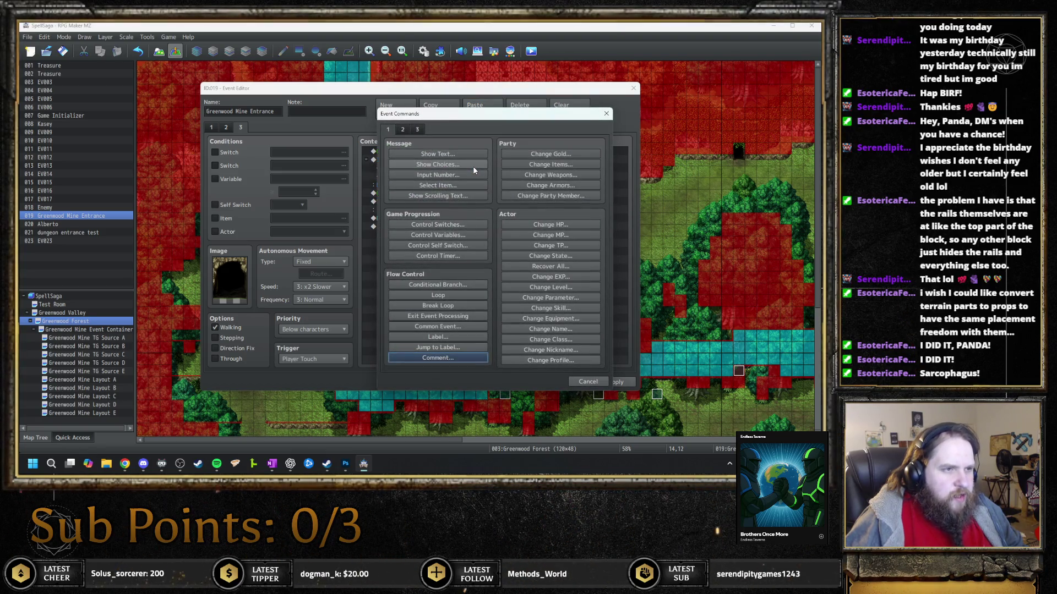
# Start a Conditional Branch based on variable 0057 currentFullTime
pyautogui.click(462, 284)
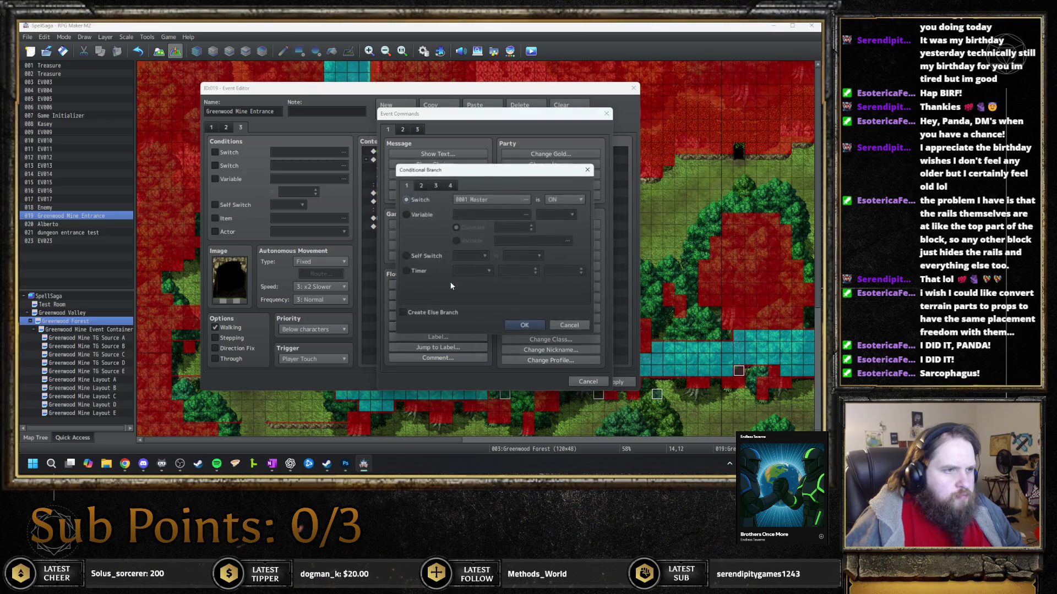
pyautogui.click(417, 216)
pyautogui.click(510, 214)
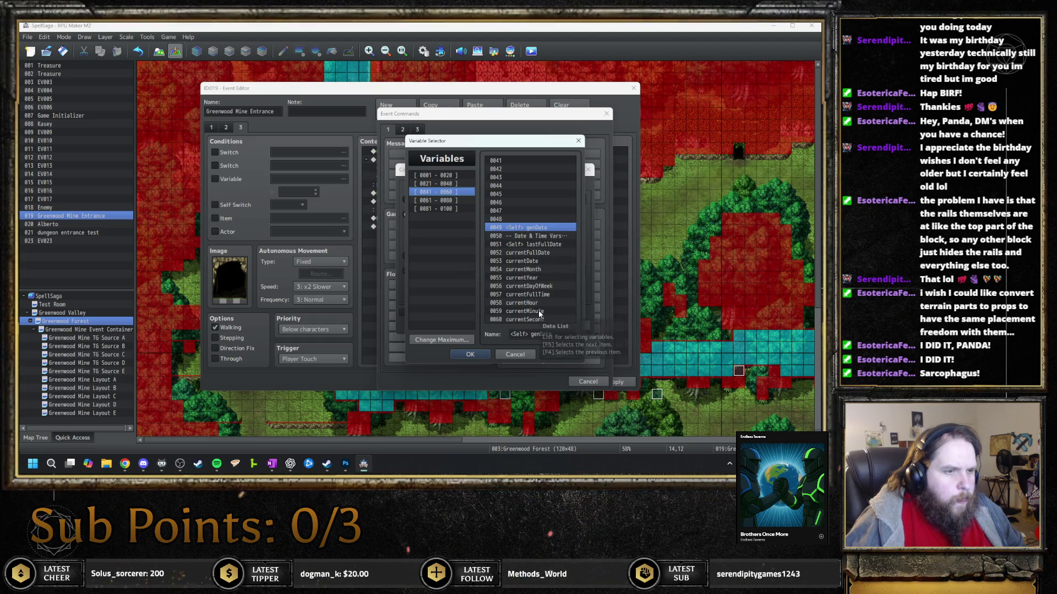
pyautogui.doubleClick(549, 295)
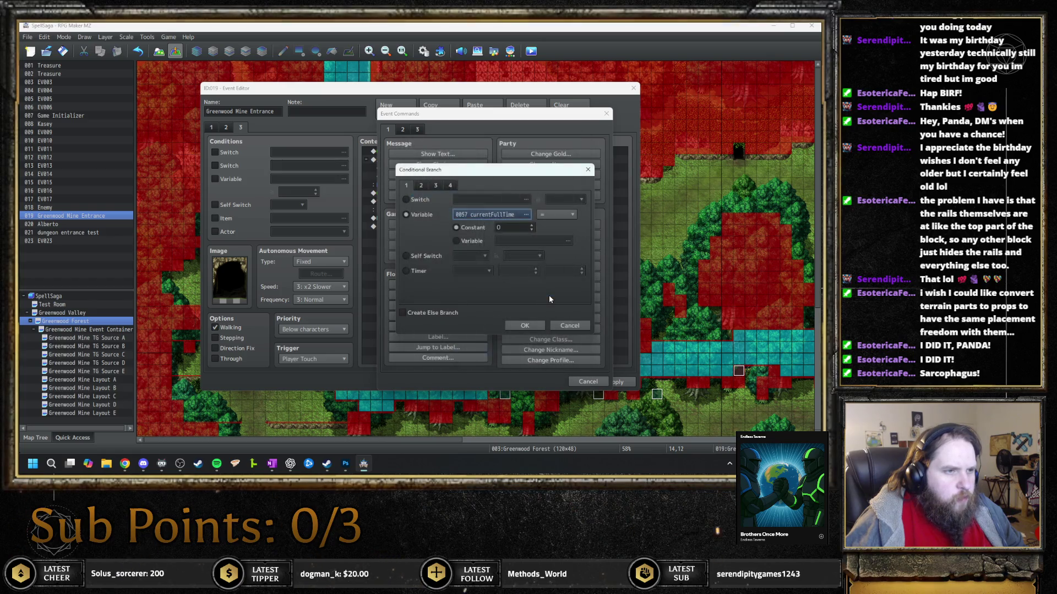
# Compare it as greater than or equal to constant 235500 and confirm the branch
pyautogui.doubleClick(516, 228)
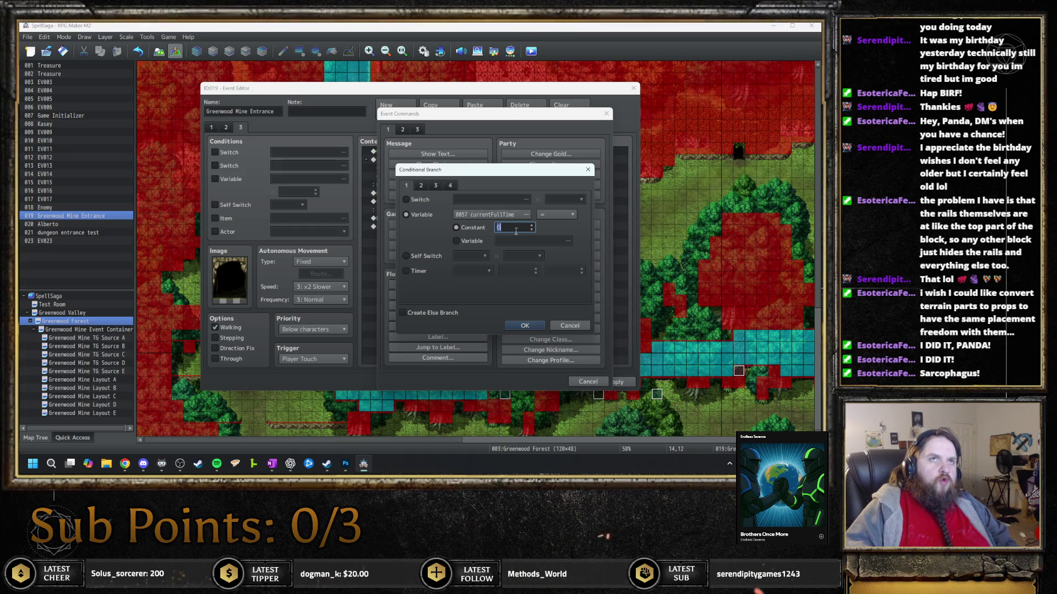
pyautogui.write('23')
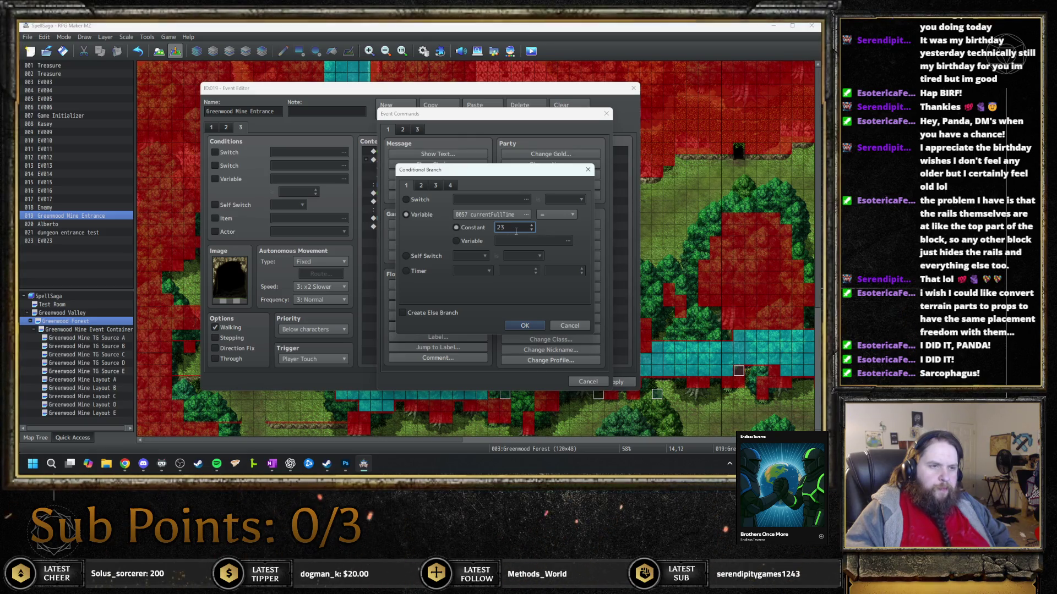
pyautogui.write('5')
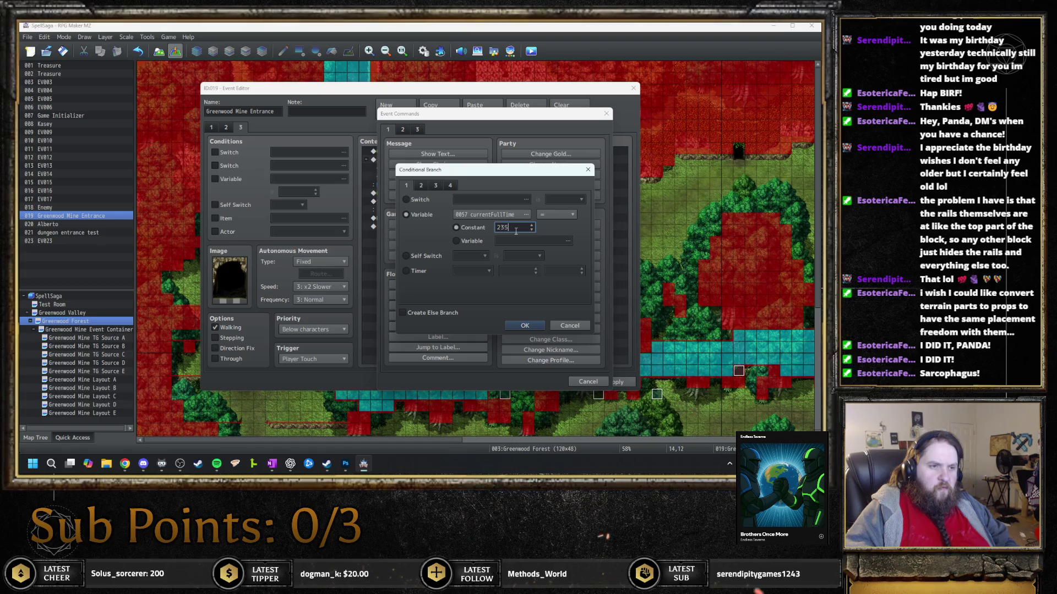
pyautogui.write('000')
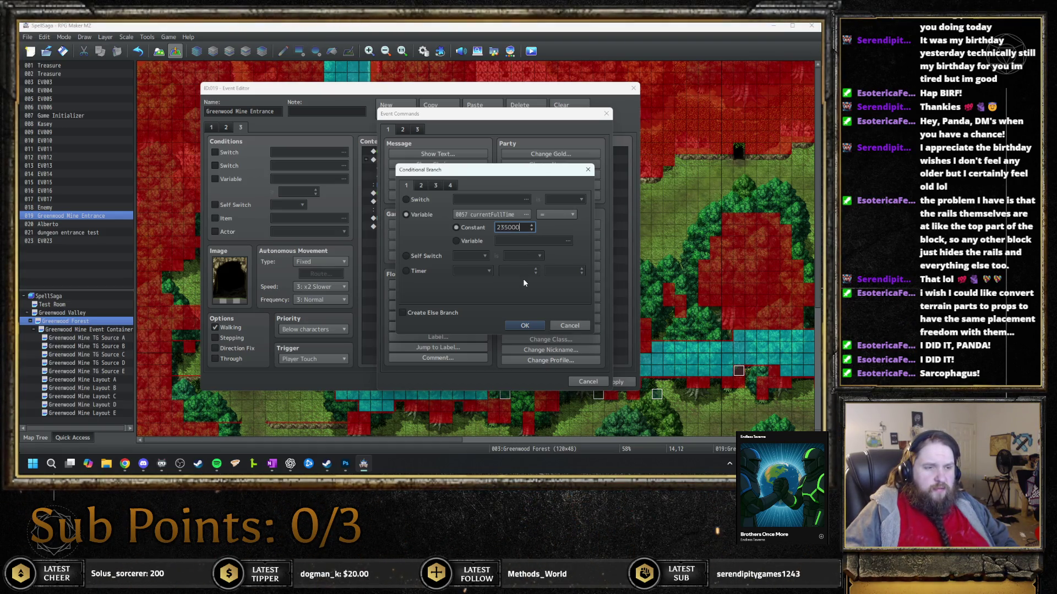
pyautogui.press('Left')
pyautogui.press('Left')
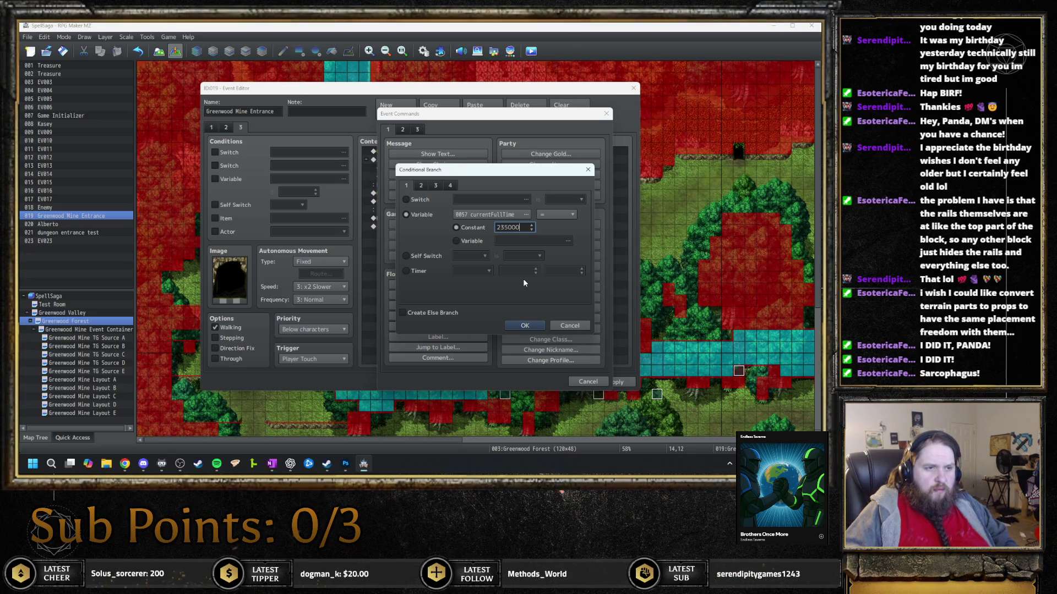
pyautogui.press('BackSpace')
pyautogui.write('5')
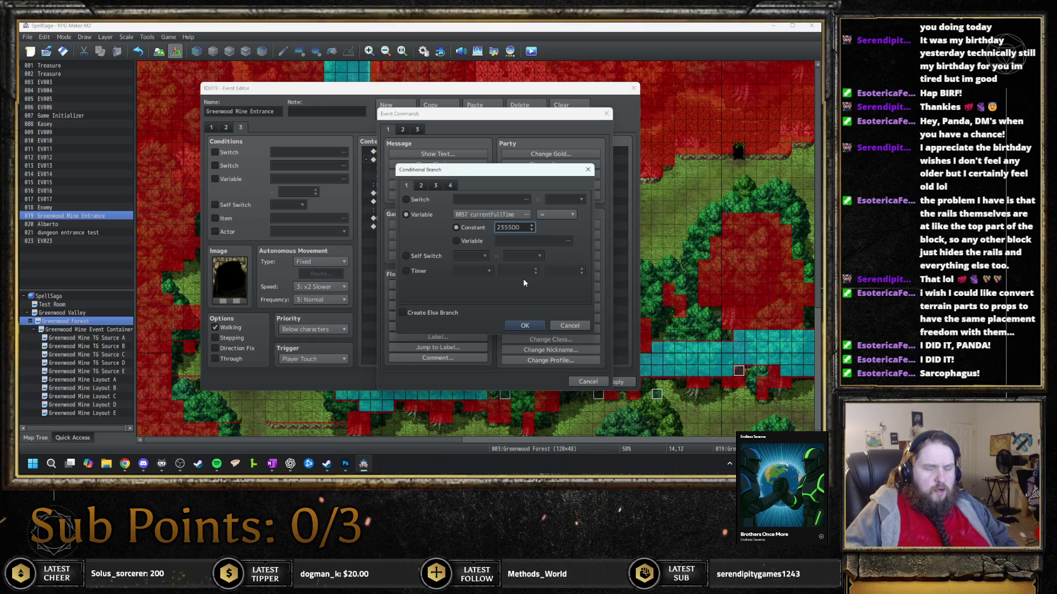
pyautogui.click(563, 215)
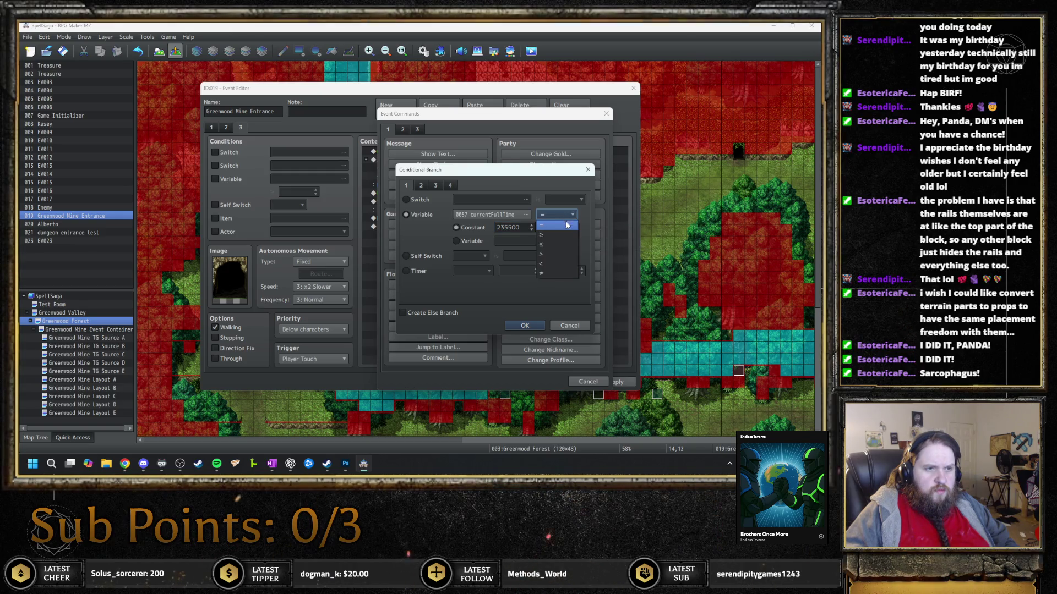
pyautogui.click(563, 236)
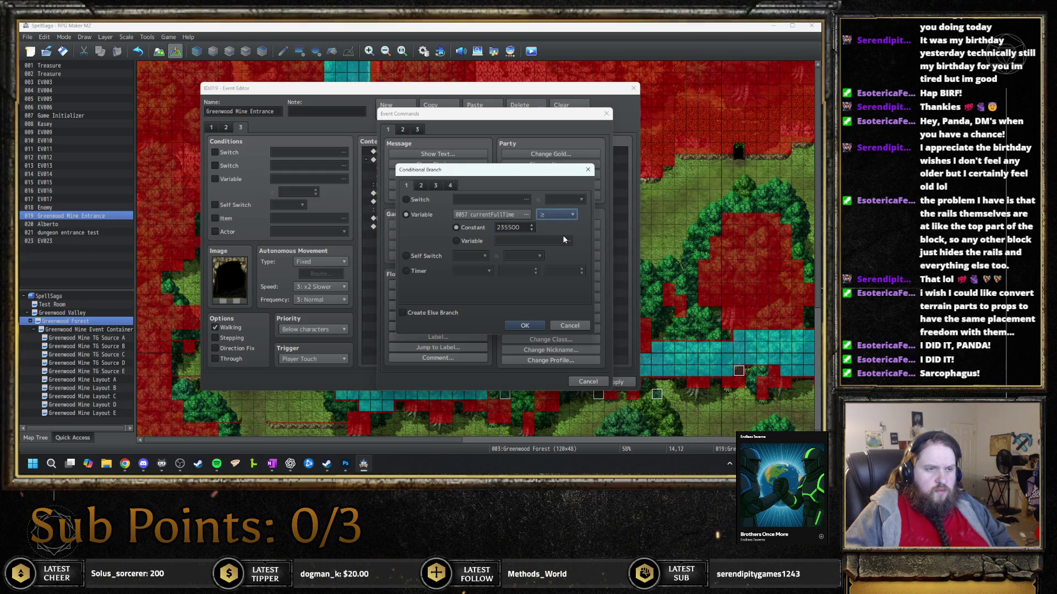
pyautogui.click(522, 327)
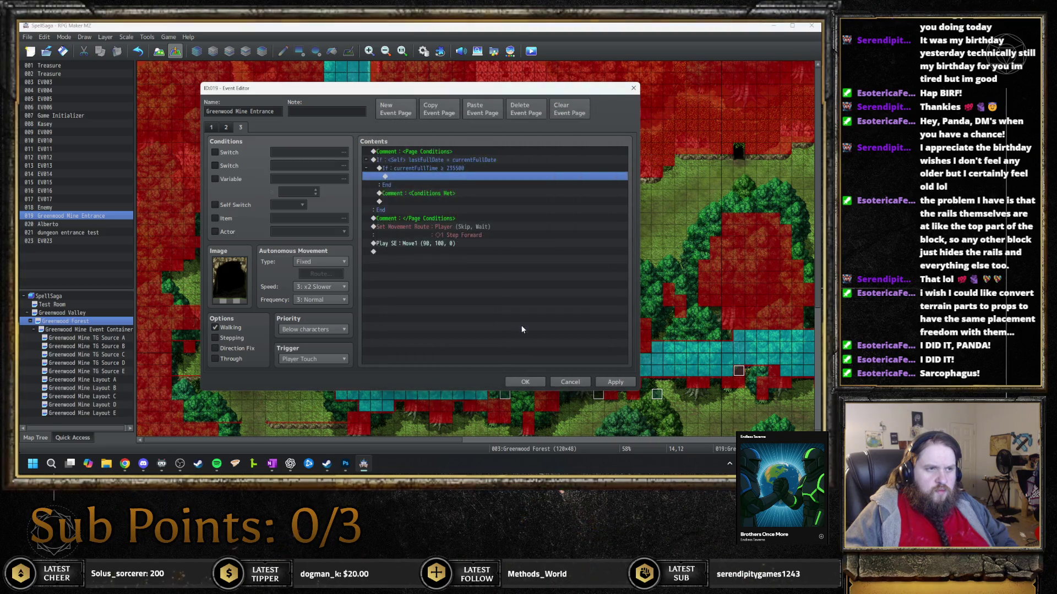
# Move the Conditions Met comment into the time branch and delete the player route and Play SE
pyautogui.click(438, 194)
pyautogui.moveTo(438, 193); pyautogui.dragTo(446, 181)
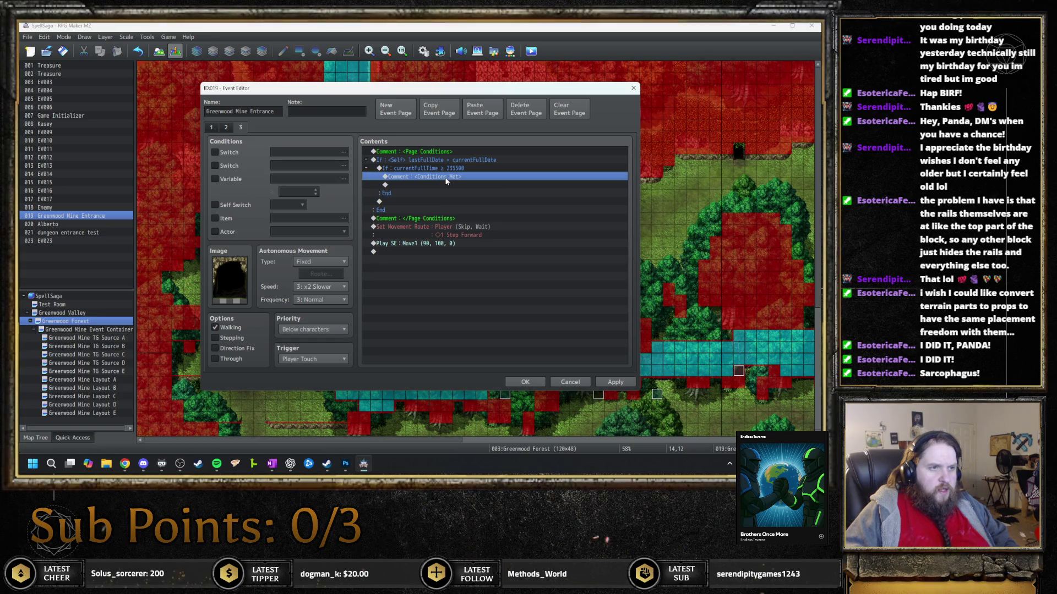
pyautogui.click(513, 184)
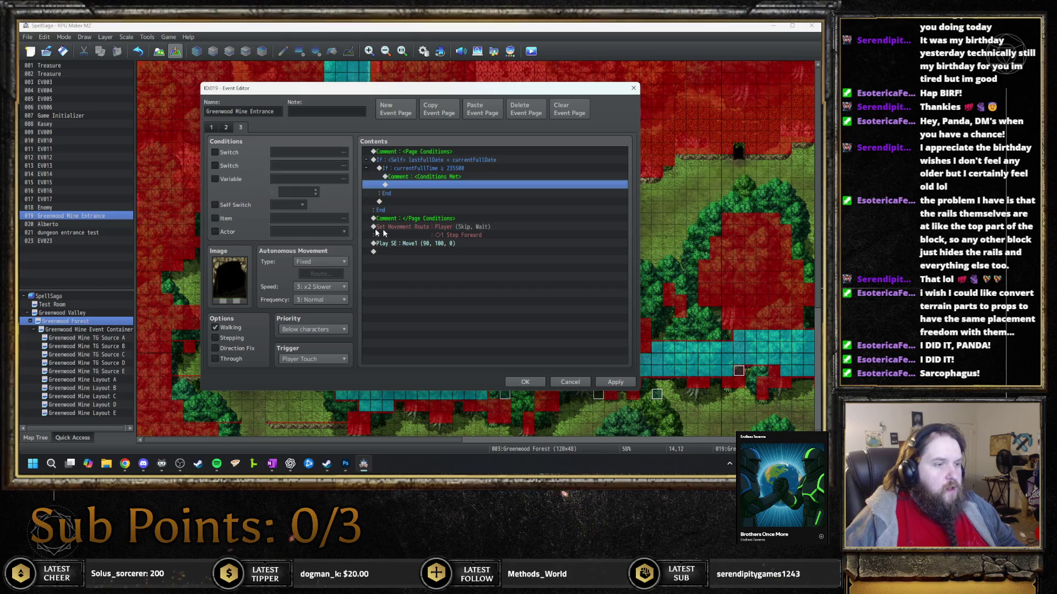
pyautogui.click(403, 230)
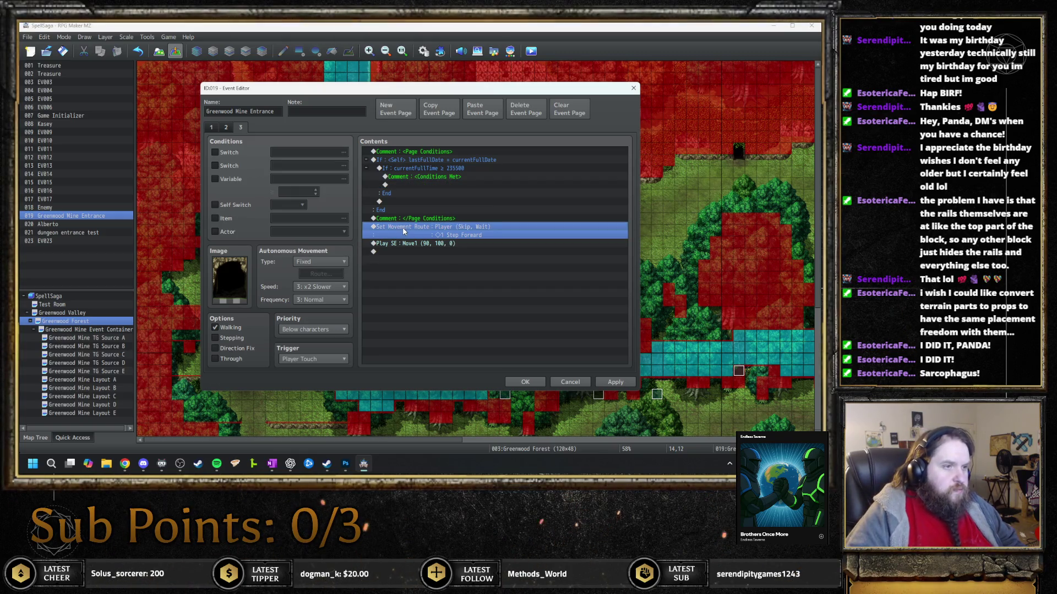
pyautogui.press('Delete')
pyautogui.press('Delete')
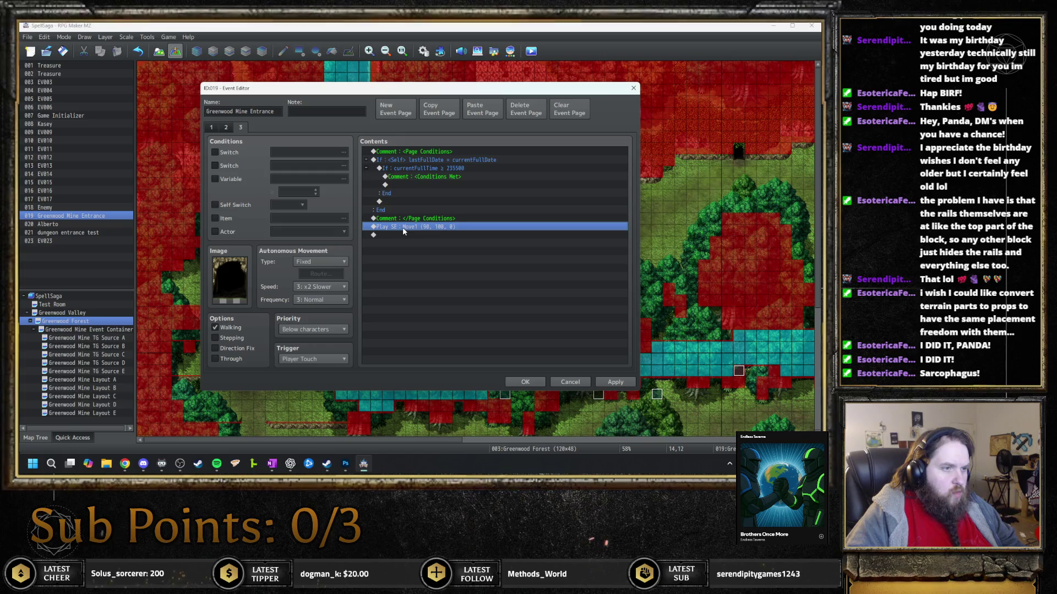
# Copy page 1's door Set Movement Route command
pyautogui.click(212, 127)
pyautogui.click(432, 176)
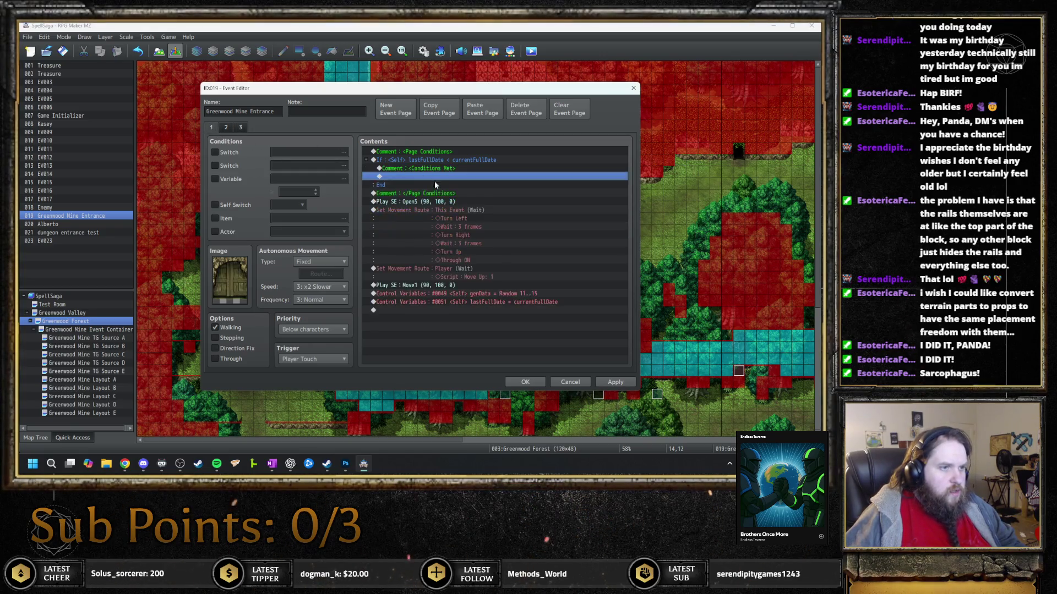
pyautogui.click(407, 212)
pyautogui.hotkey('ctrl', 'c')
pyautogui.click(240, 128)
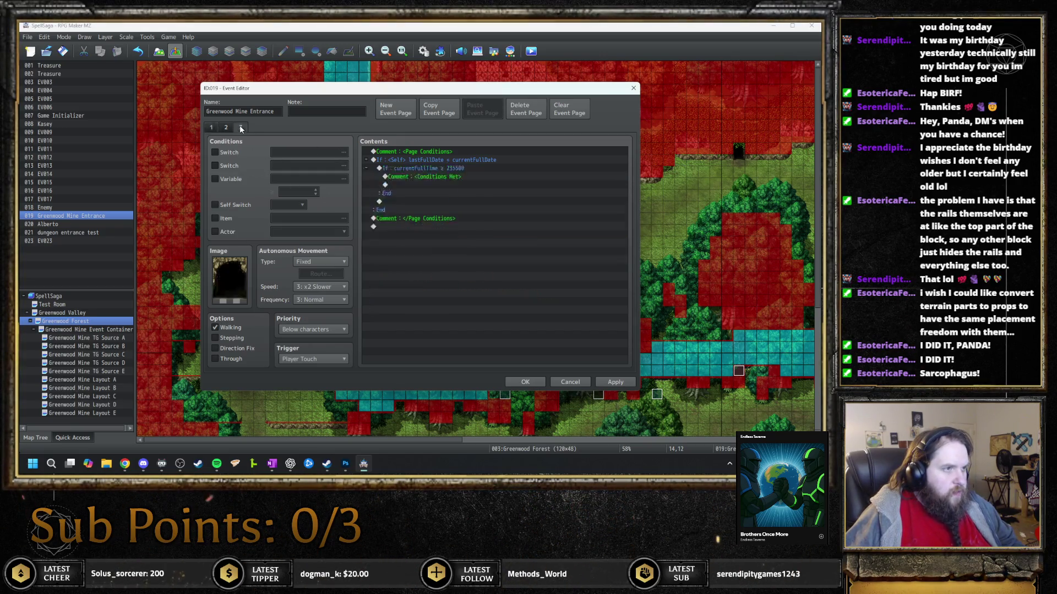
# Paste the door movement route on page 3's last line and open it for editing
pyautogui.click(387, 229)
pyautogui.hotkey('ctrl', 'v')
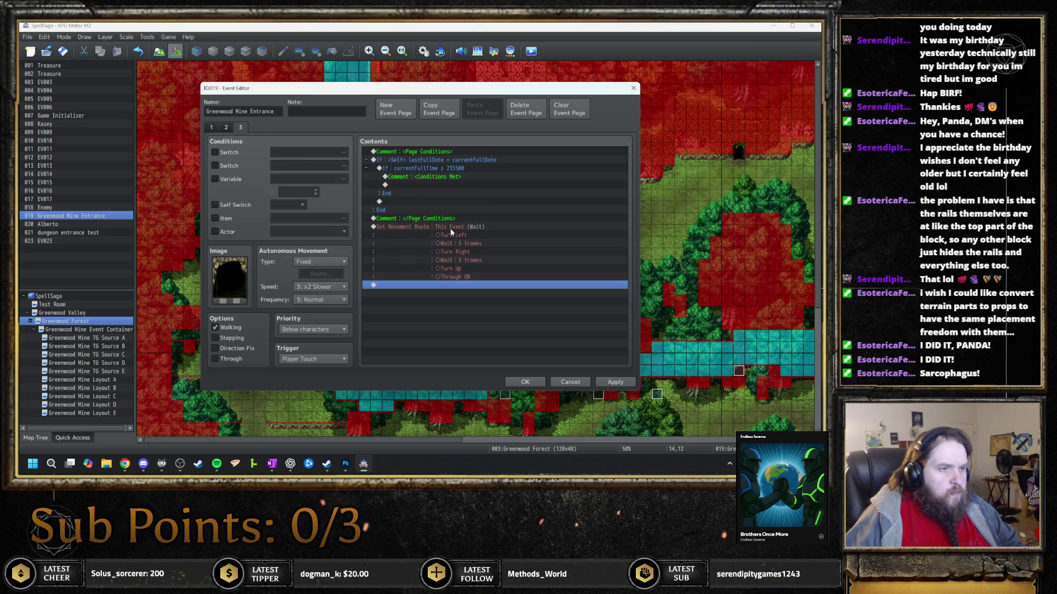
pyautogui.doubleClick(478, 227)
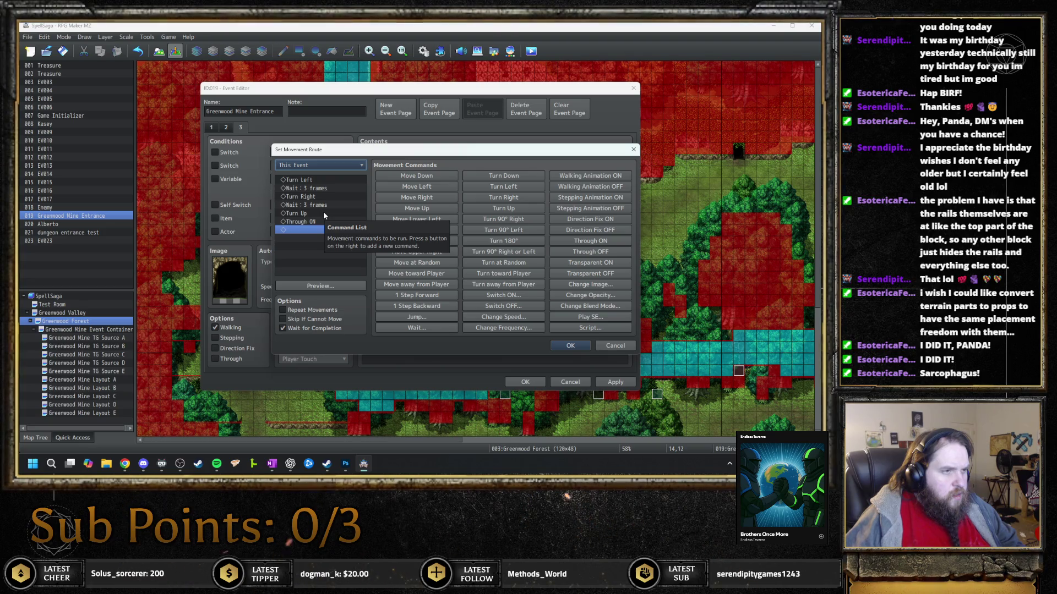
# Reorder the door route's turns to Turn Up, Turn Right, Turn Left, deleting the extra turns
pyautogui.click(324, 182)
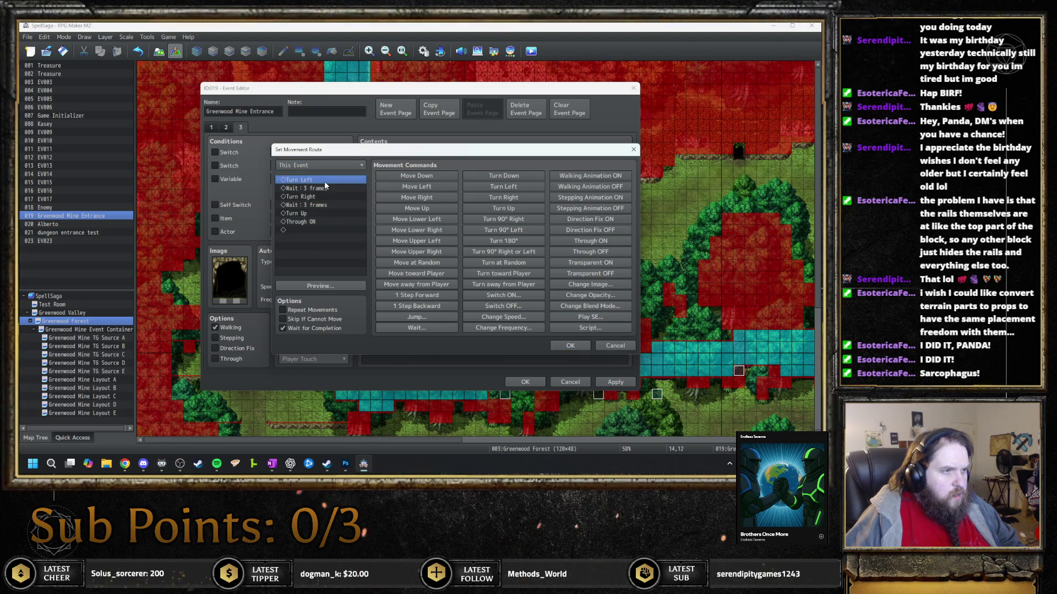
pyautogui.click(322, 214)
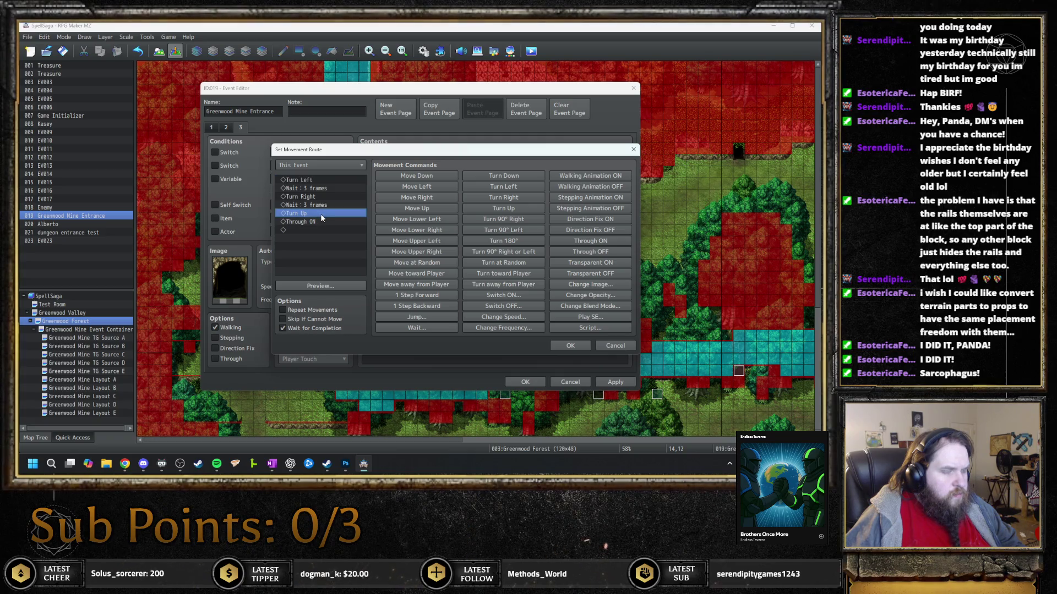
pyautogui.press('Up')
pyautogui.press('Up')
pyautogui.press('Up')
pyautogui.press('Up')
pyautogui.press('Up')
pyautogui.press('Up')
pyautogui.click(318, 214)
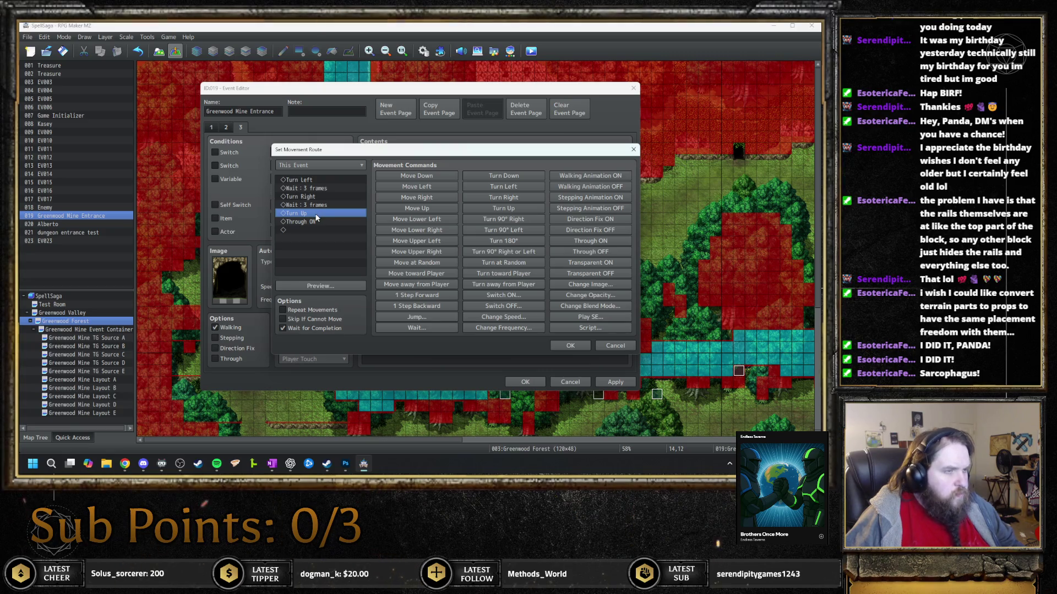
pyautogui.click(326, 184)
pyautogui.hotkey('ctrl', 'v')
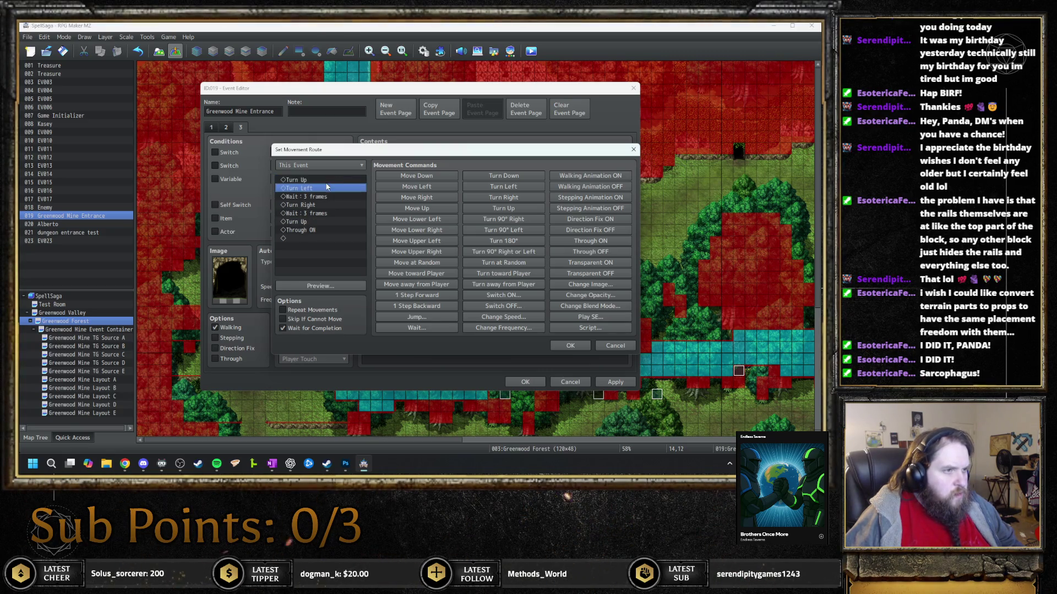
pyautogui.press('Down')
pyautogui.press('Down')
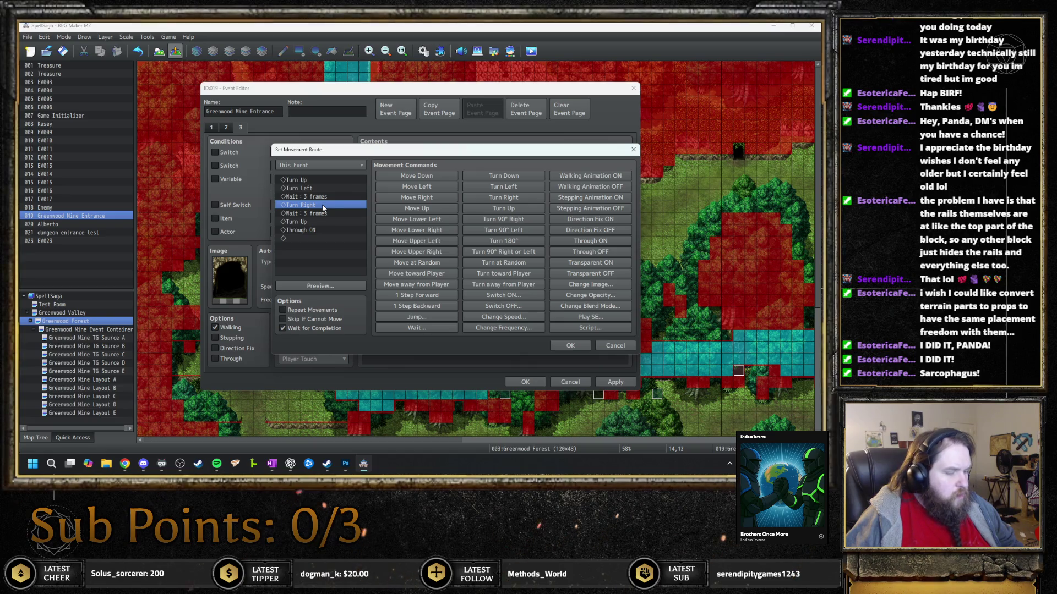
pyautogui.click(322, 190)
pyautogui.hotkey('ctrl', 'v')
pyautogui.click(325, 213)
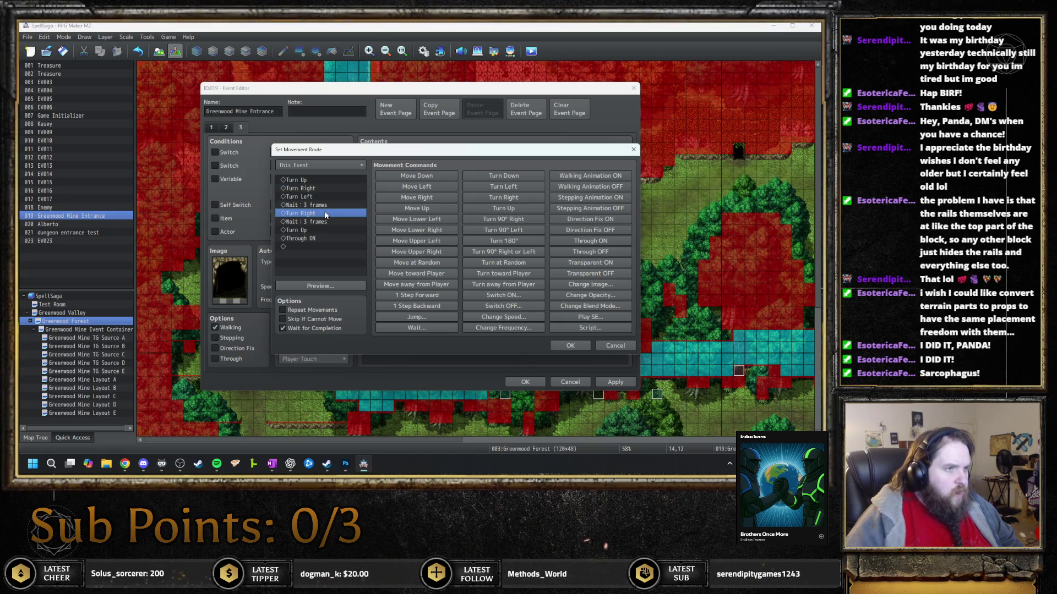
pyautogui.press('Delete')
pyautogui.press('Down')
pyautogui.press('Delete')
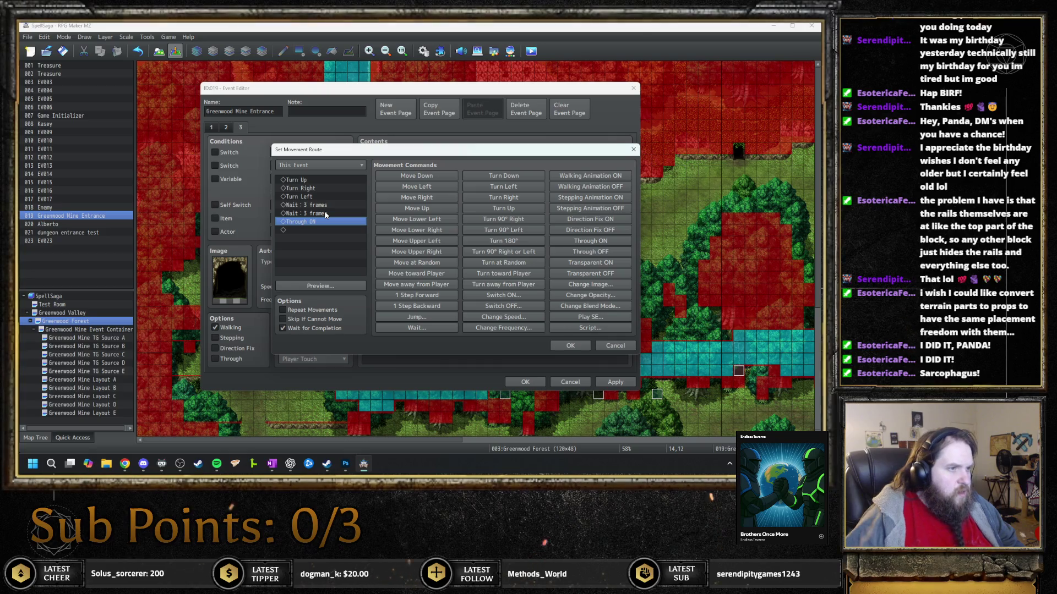
# Place 3-frame waits between the turns, keep Through ON last, and preview the route
pyautogui.click(323, 205)
pyautogui.hotkey('ctrl', 'c')
pyautogui.click(323, 187)
pyautogui.hotkey('ctrl', 'v')
pyautogui.click(322, 204)
pyautogui.hotkey('ctrl', 'c')
pyautogui.hotkey('ctrl', 'v')
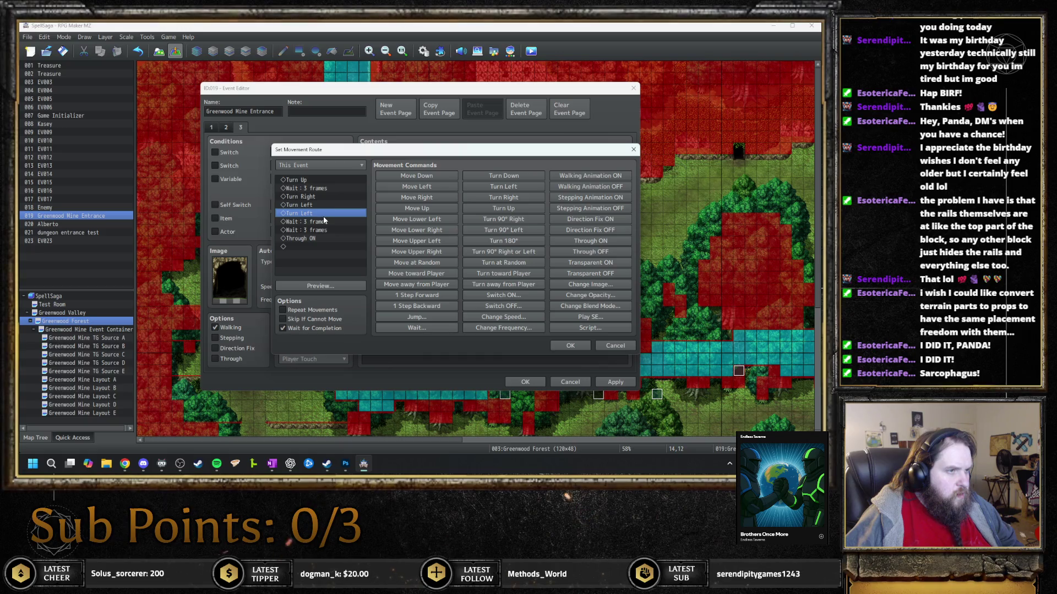
pyautogui.press('Delete')
pyautogui.hotkey('ctrl', 'c')
pyautogui.press('Up')
pyautogui.hotkey('ctrl', 'v')
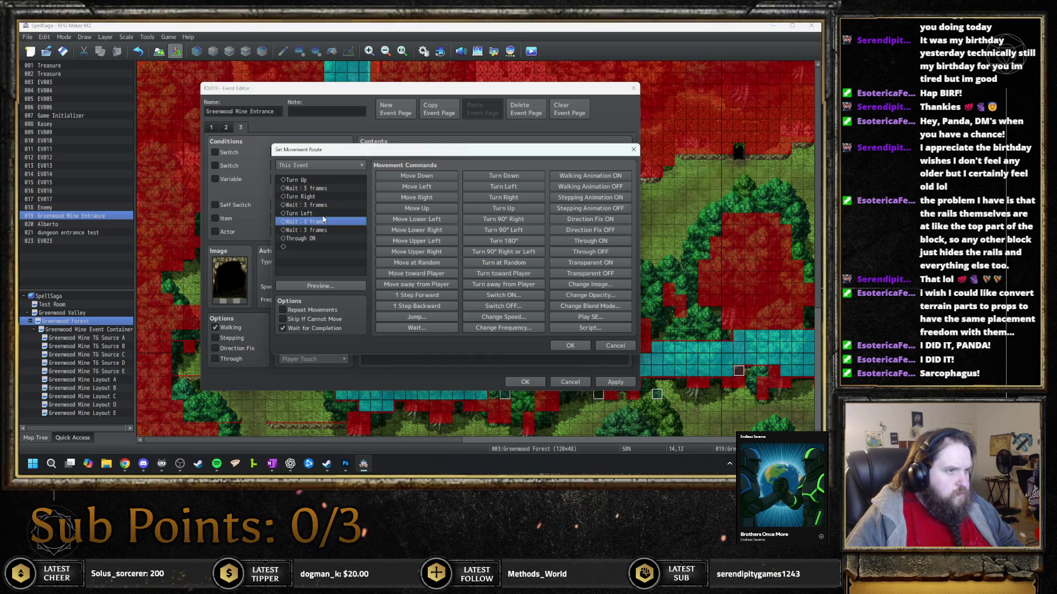
pyautogui.press('Down')
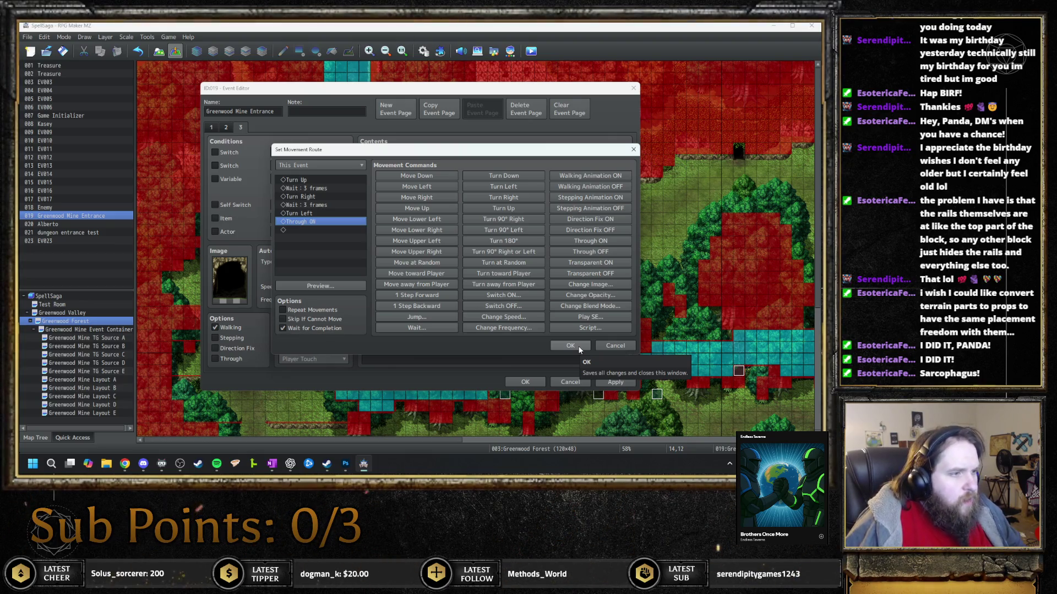
pyautogui.click(316, 287)
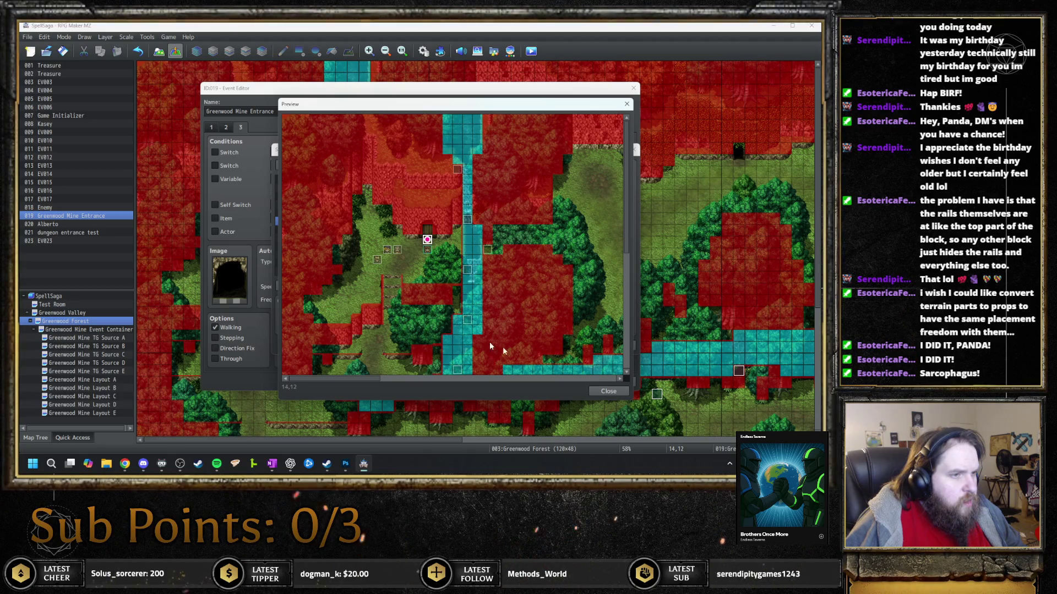
# Accept the door route into page 3 and set page 3's trigger to Autorun
pyautogui.press('Escape')
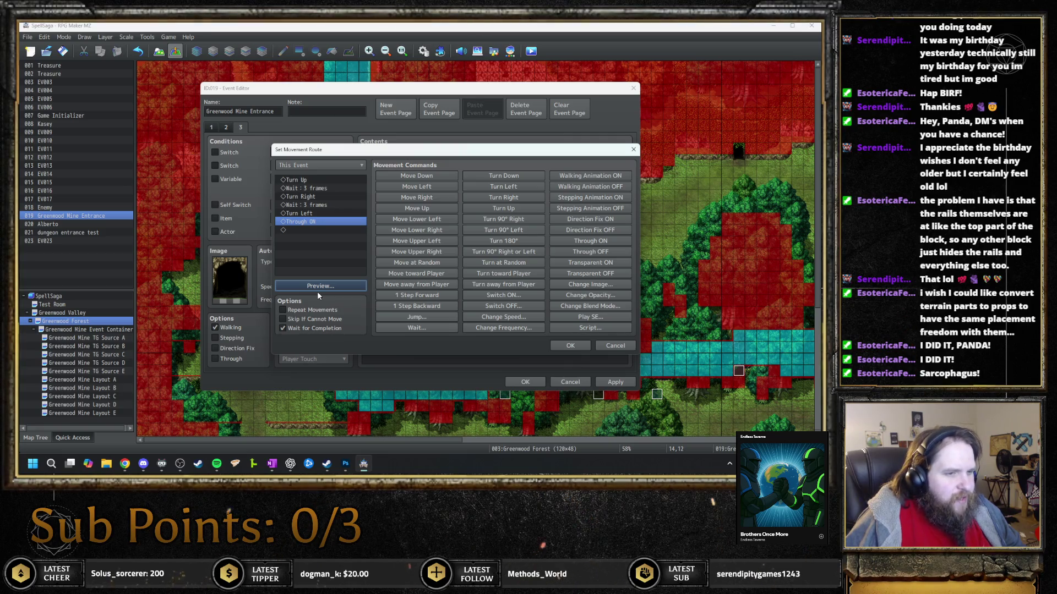
pyautogui.click(565, 346)
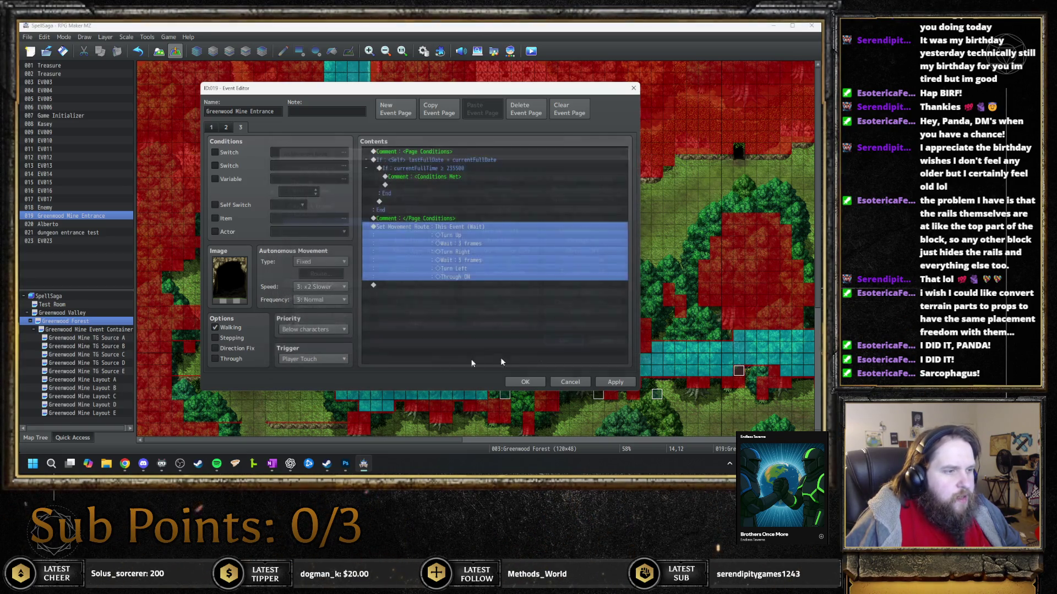
pyautogui.click(321, 359)
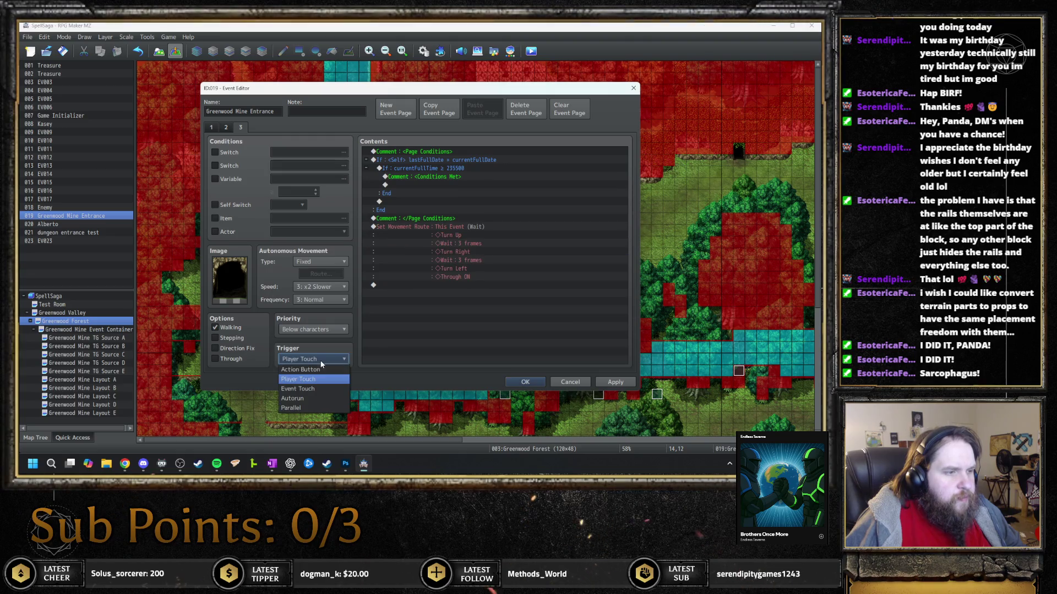
pyautogui.click(319, 399)
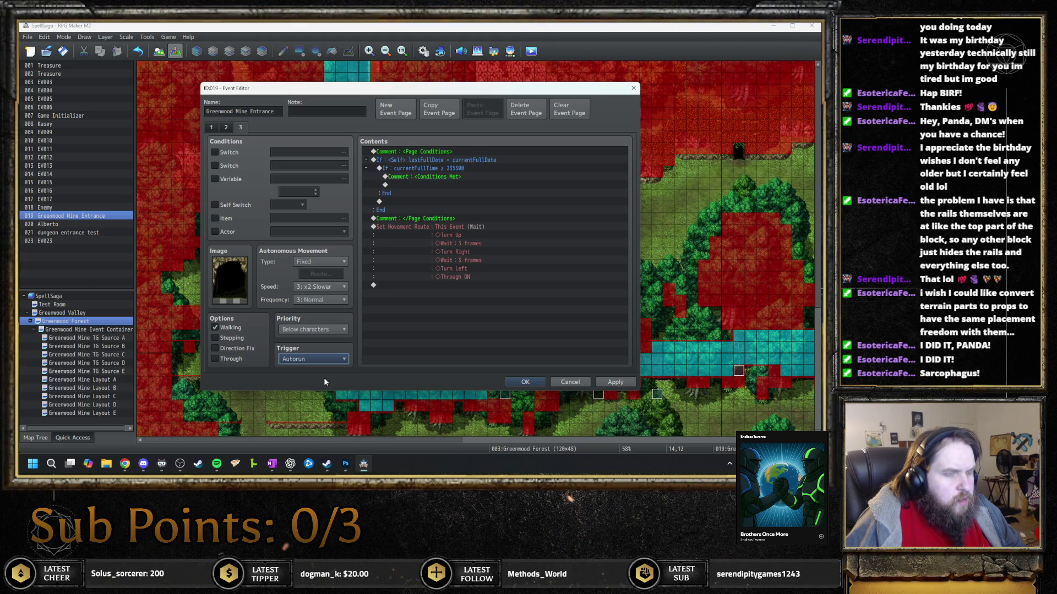
pyautogui.click(227, 127)
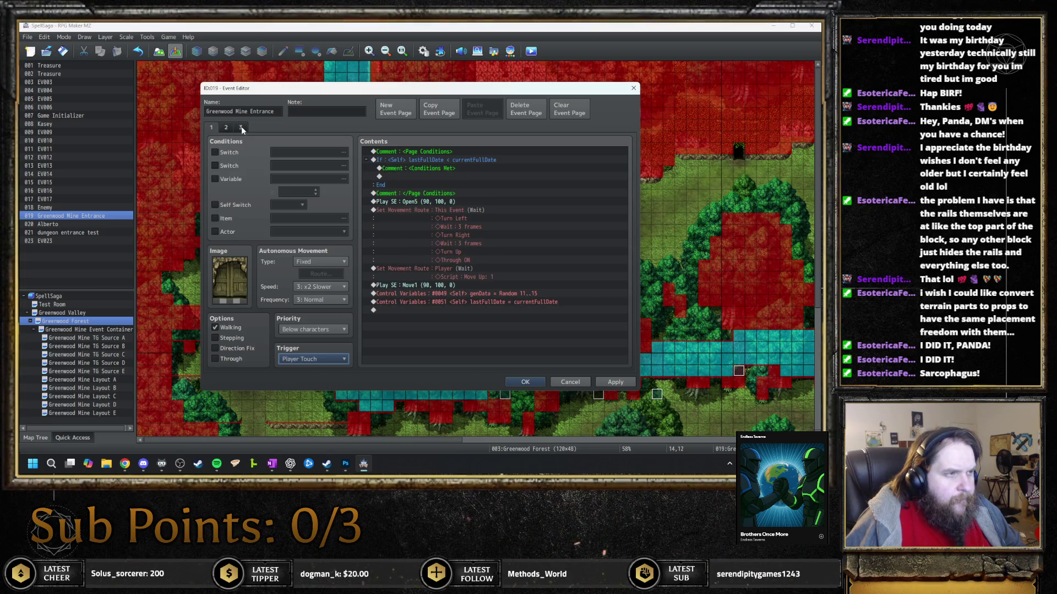
pyautogui.click(241, 127)
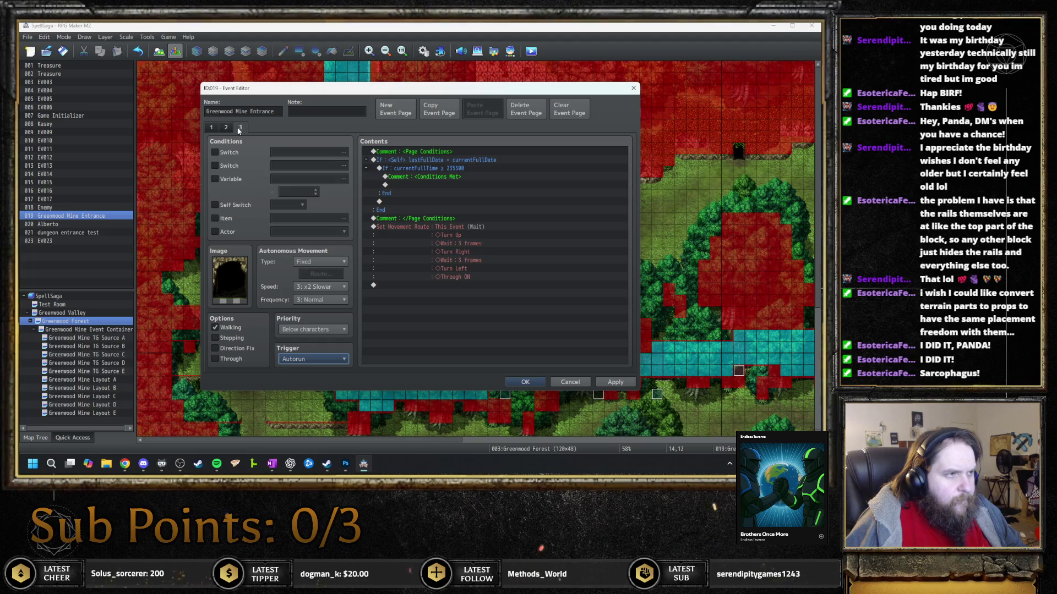
pyautogui.click(227, 128)
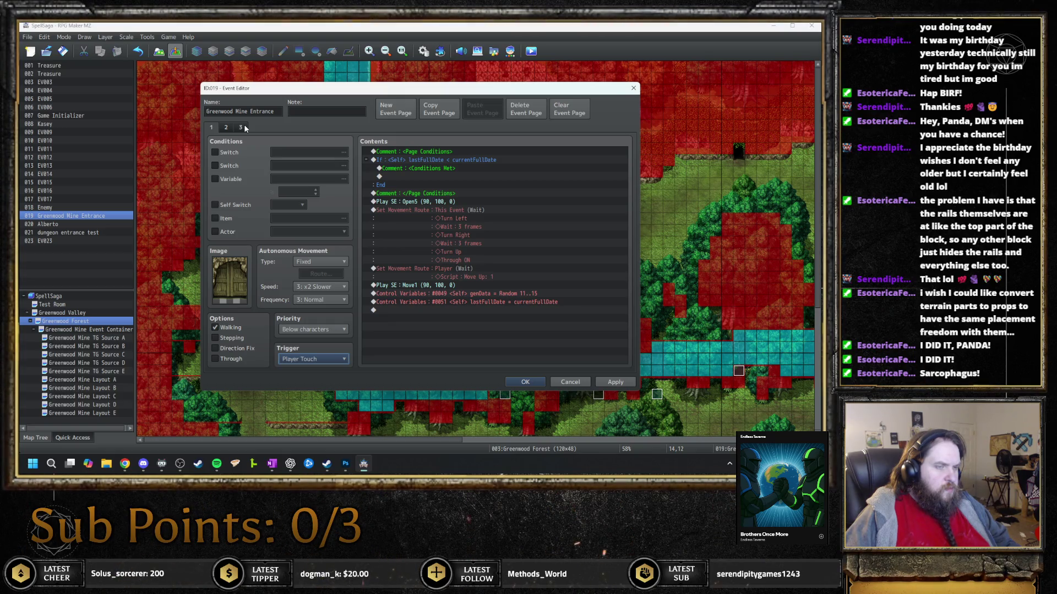
pyautogui.click(244, 128)
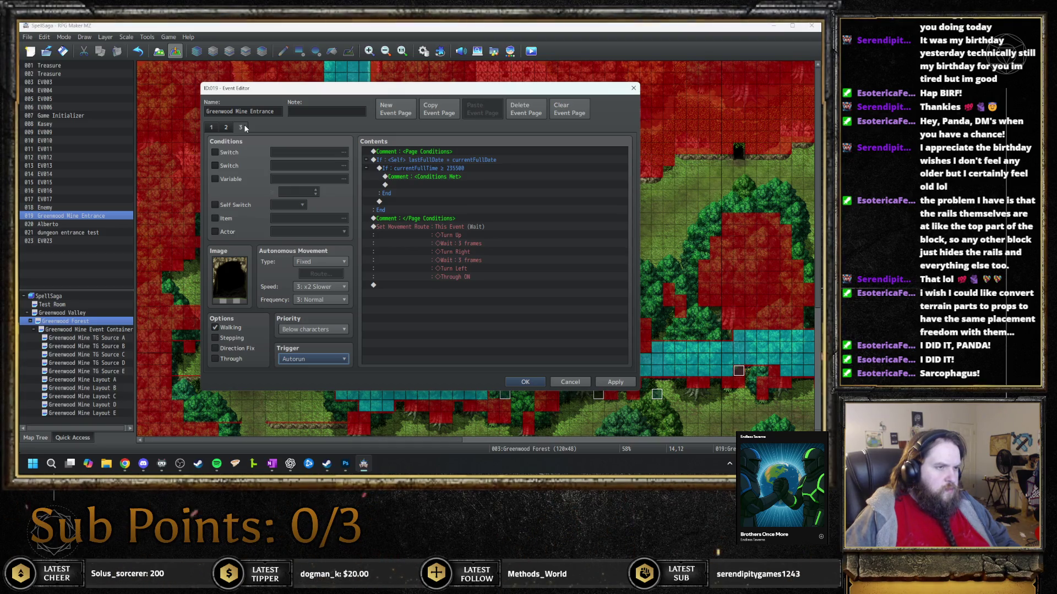
pyautogui.press('Escape')
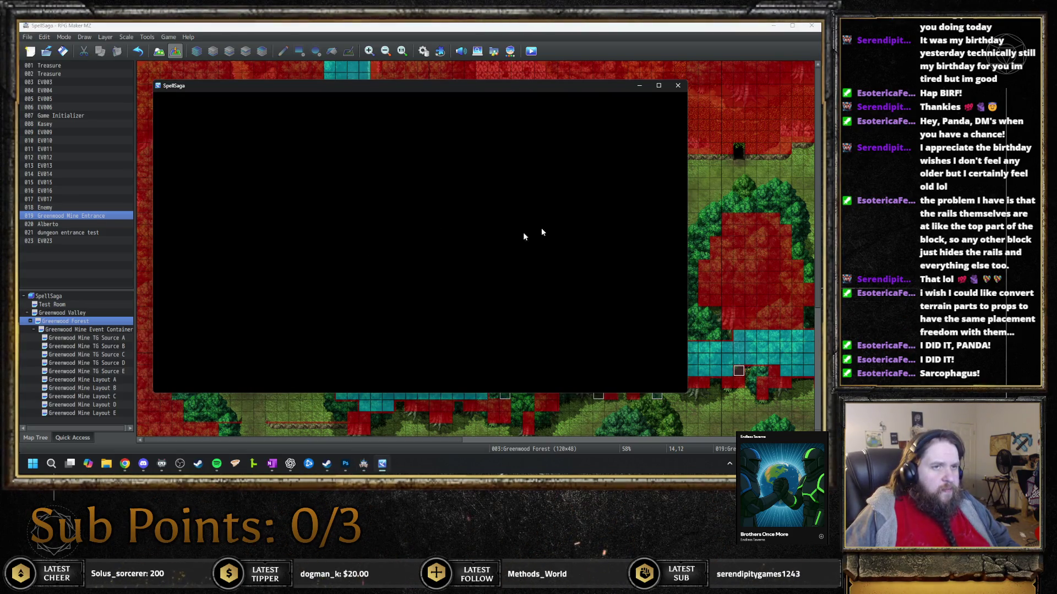
# Playtest, walk the hero to Kasey and accept napping until evening
pyautogui.press('F4')
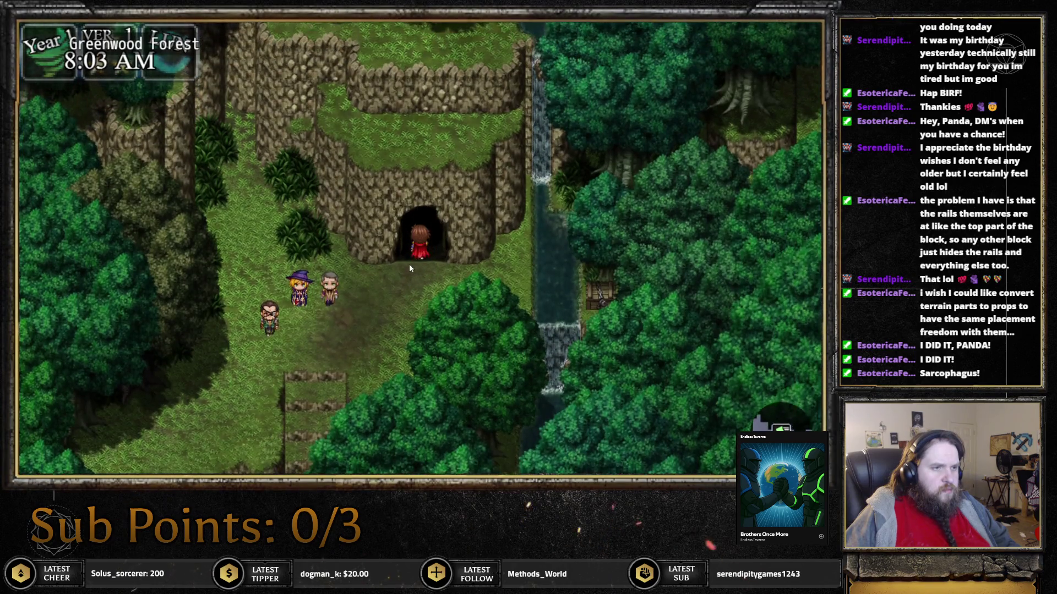
pyautogui.click(414, 270)
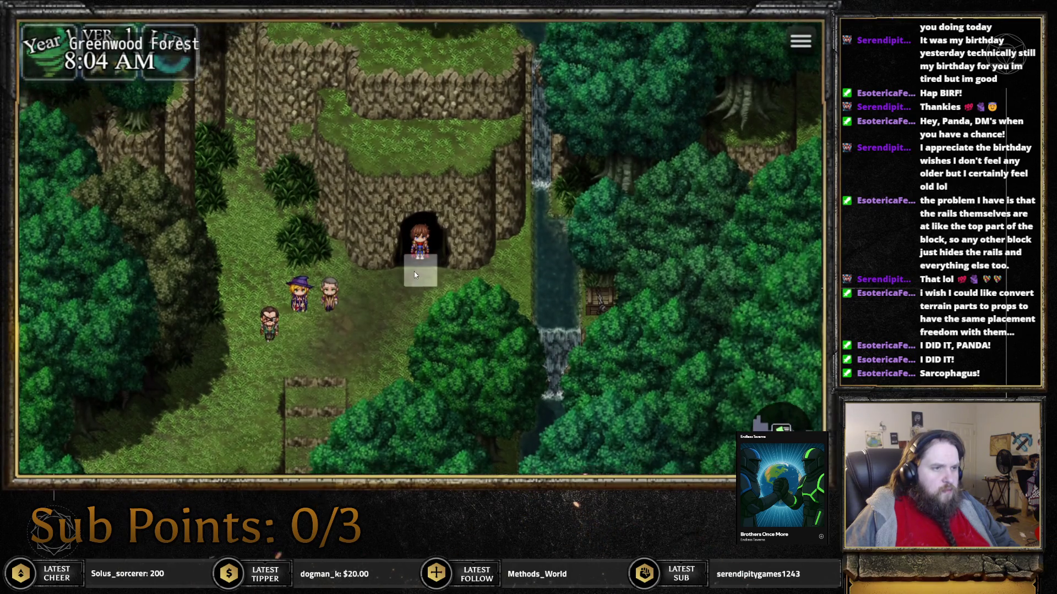
pyautogui.click(355, 270)
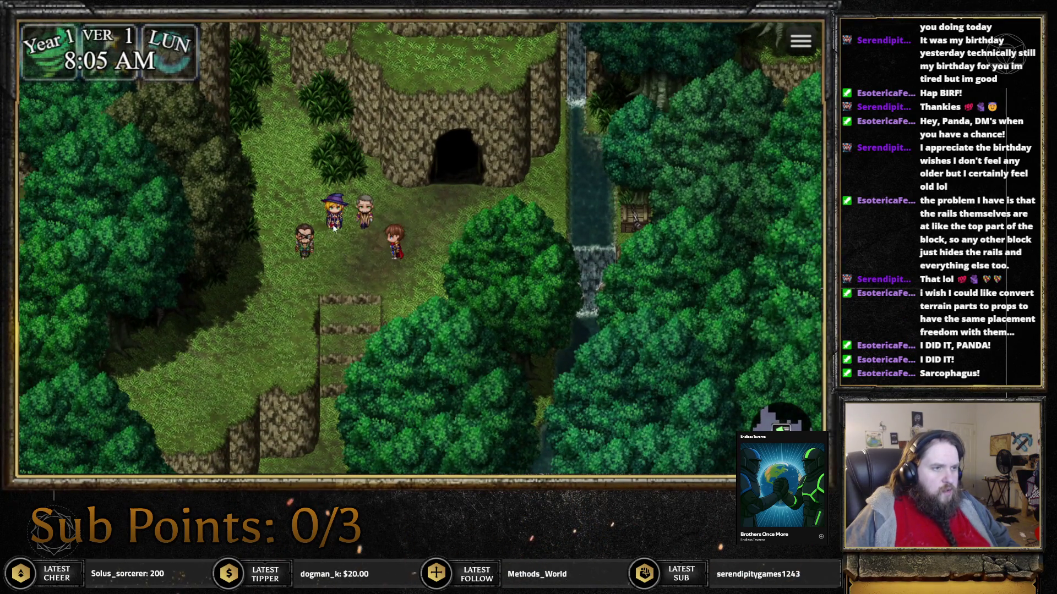
pyautogui.click(334, 214)
pyautogui.press('Return')
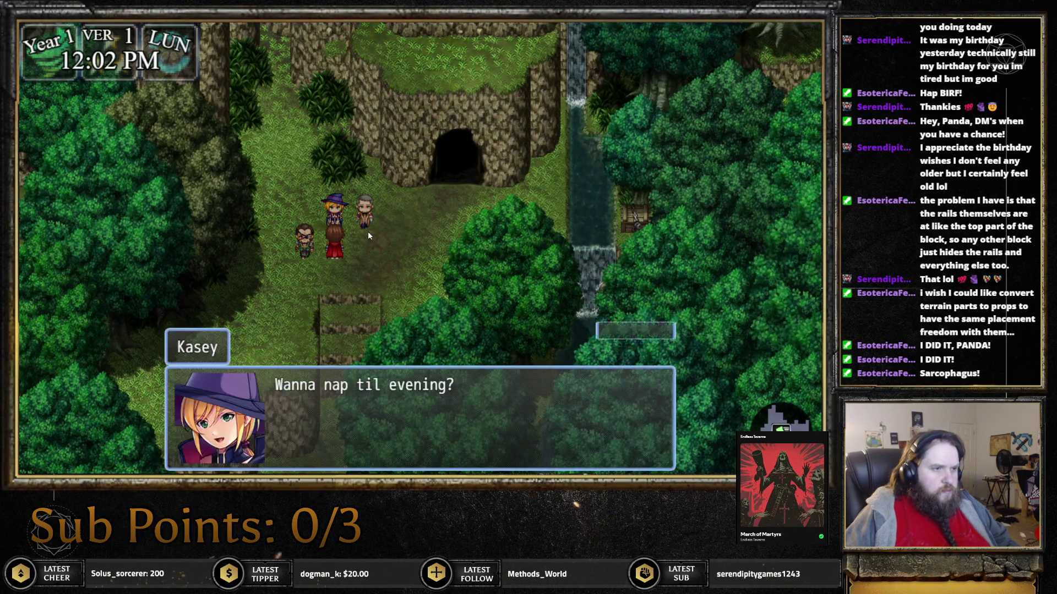
pyautogui.press('Return')
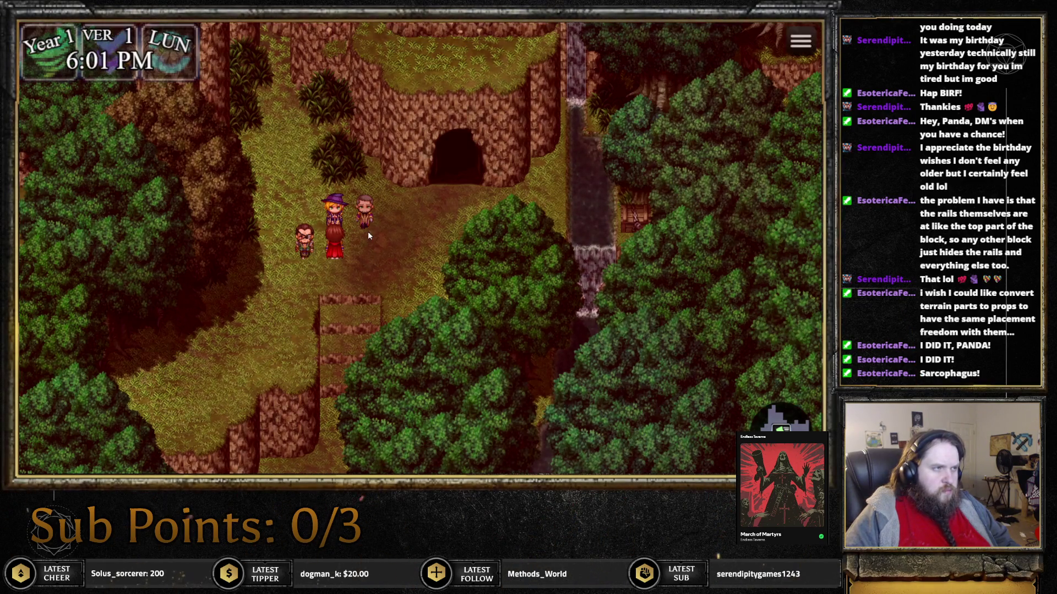
# Talk to Alberto and chill hour by hour until the clock reaches night
pyautogui.press('Right')
pyautogui.press('Up')
pyautogui.press('Return')
pyautogui.press('Return')
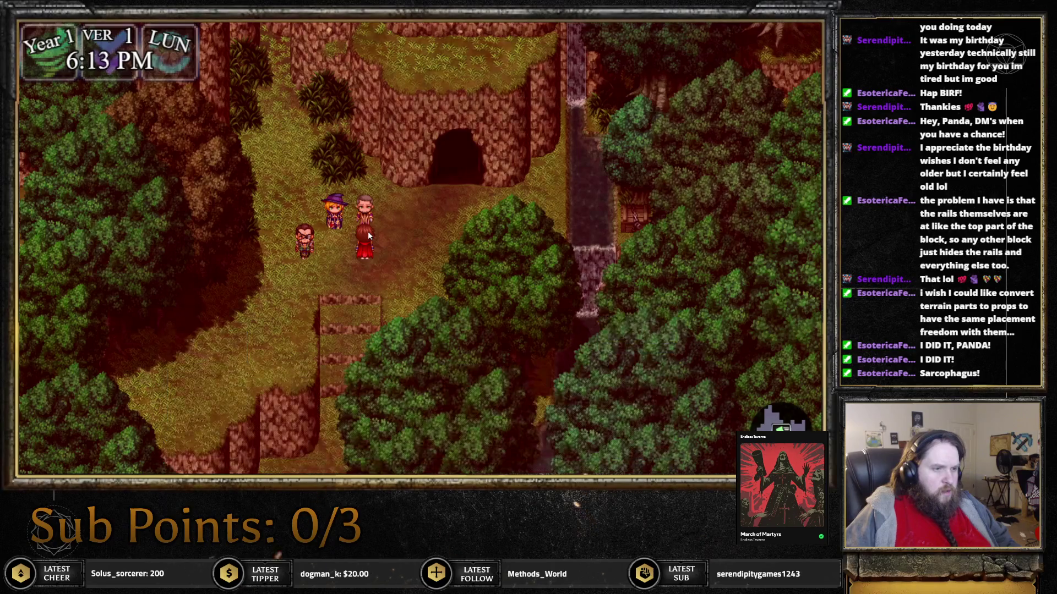
pyautogui.press('Return')
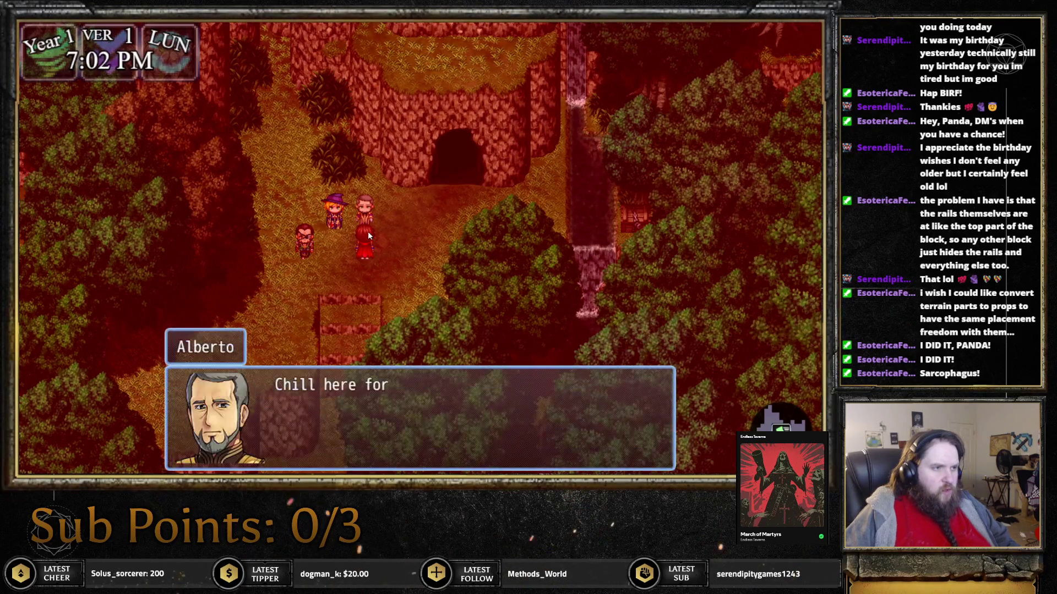
pyautogui.press('Return')
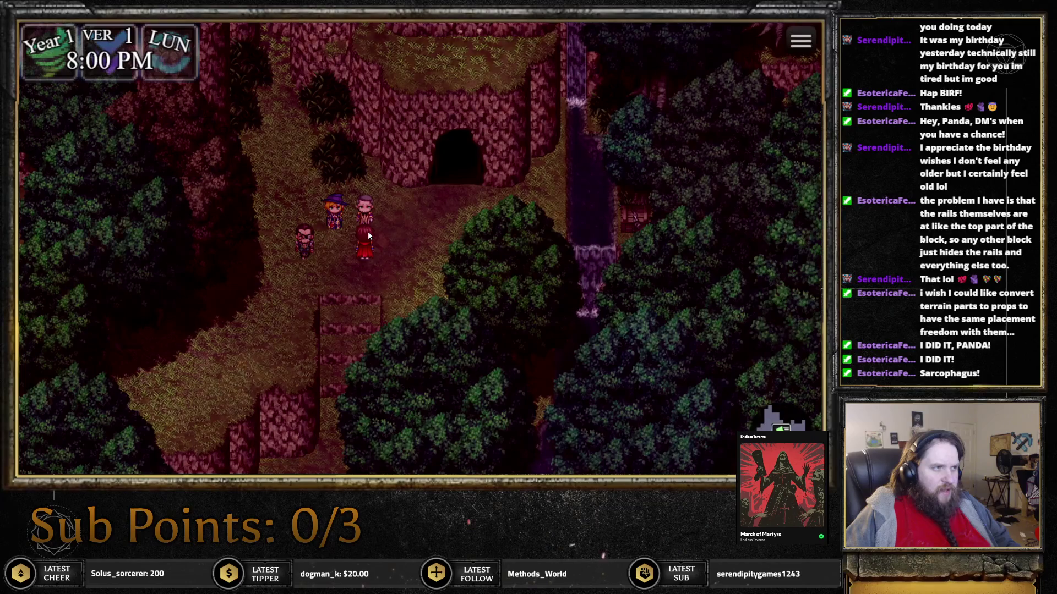
pyautogui.press('Return')
pyautogui.press('Return')
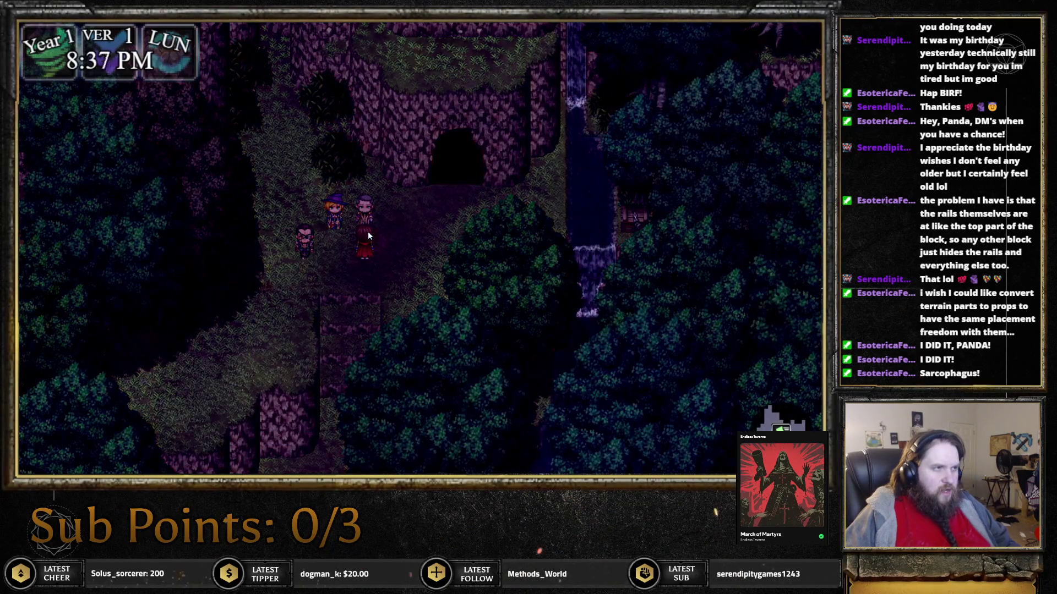
pyautogui.press('Return')
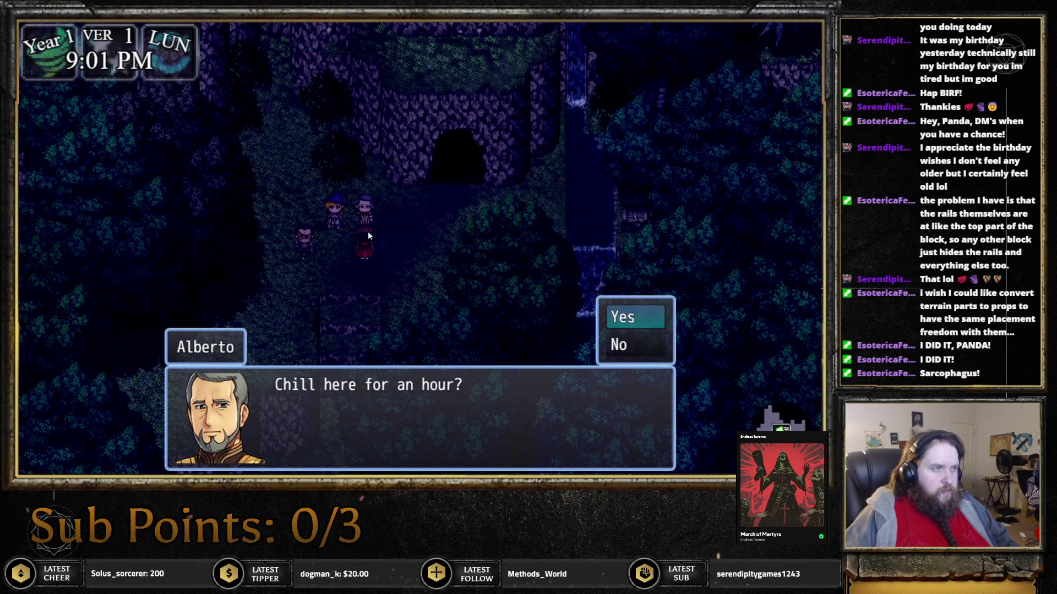
pyautogui.press('Return')
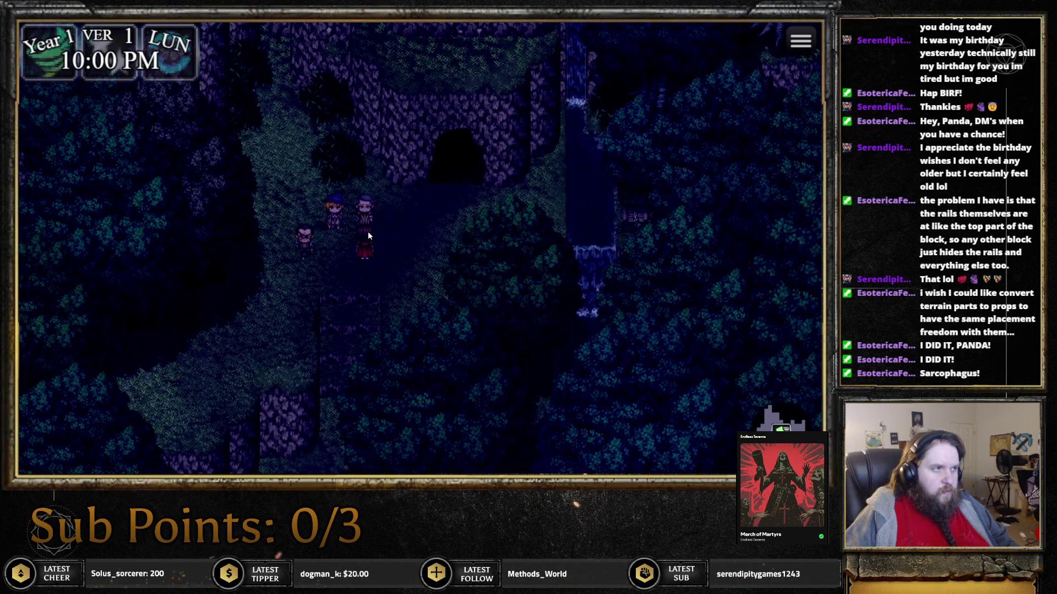
pyautogui.press('Return')
pyautogui.press('Return')
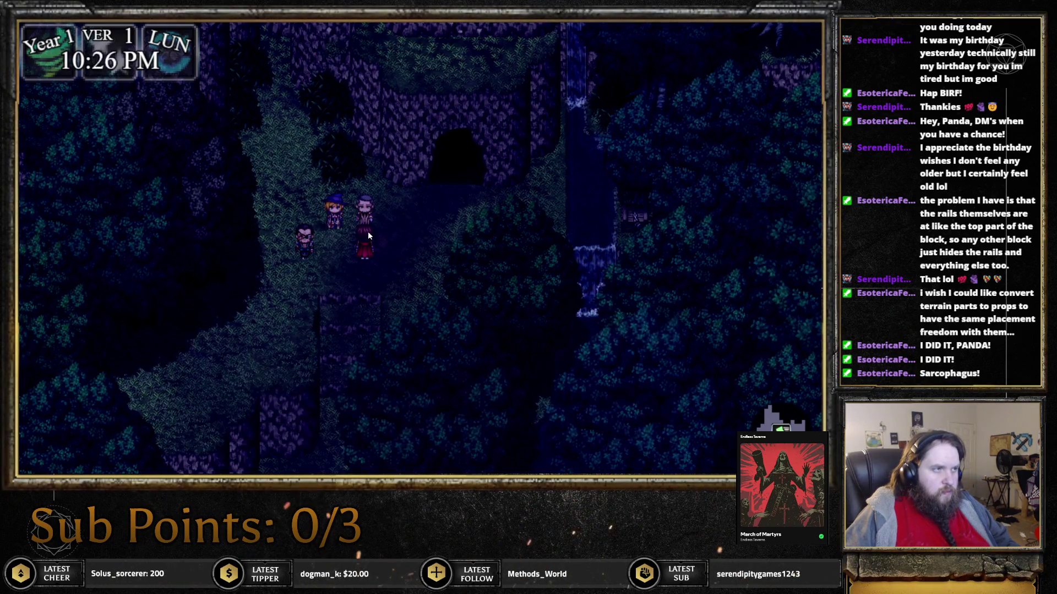